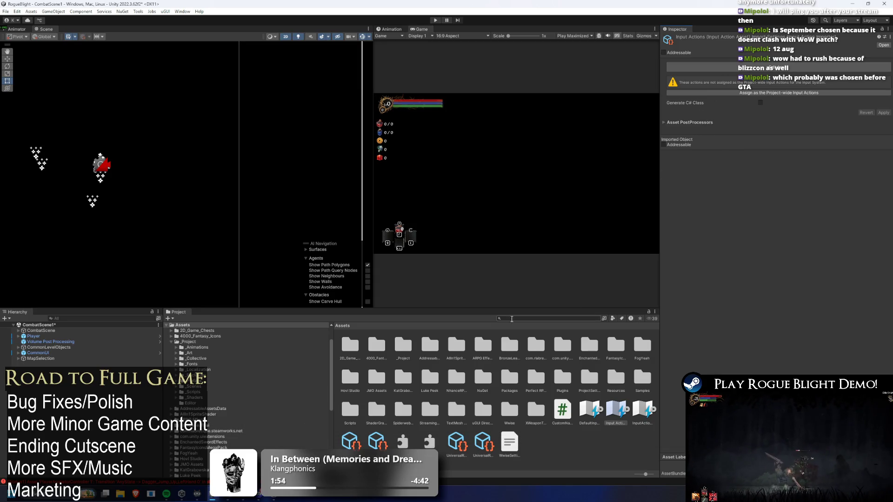
Find the Player prefab, show its Player action map event bindings, and turn off auto-switch
text(player)
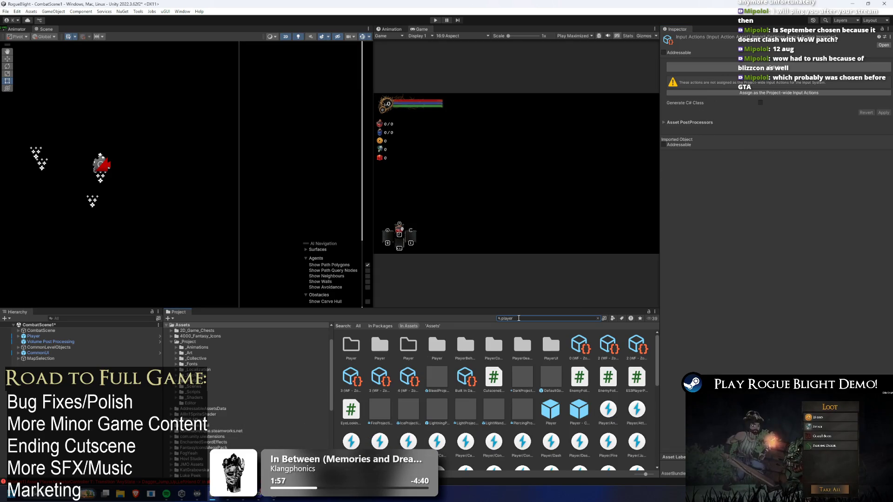
click(551, 410)
scroll(785, 238, down, 5)
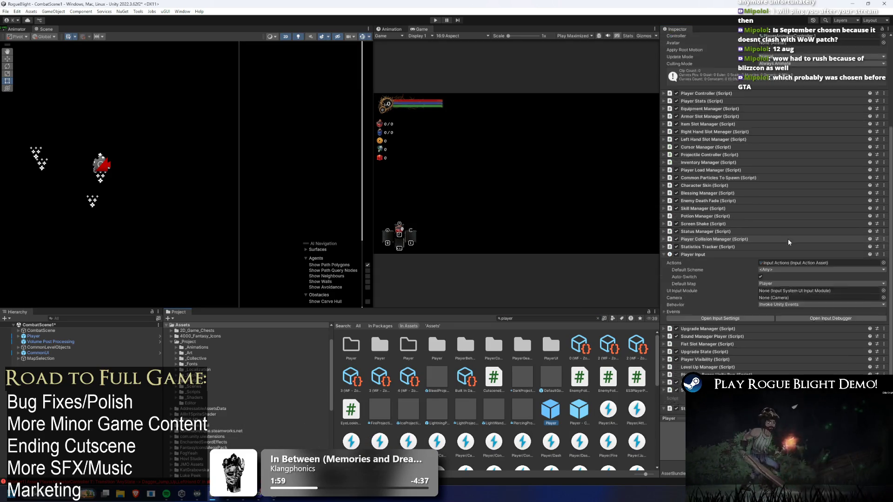
click(682, 274)
scroll(684, 274, down, 3)
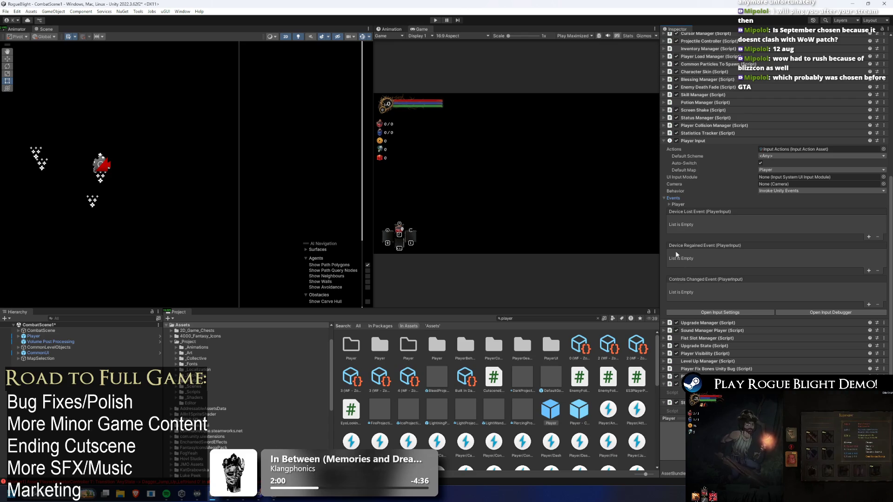
click(683, 204)
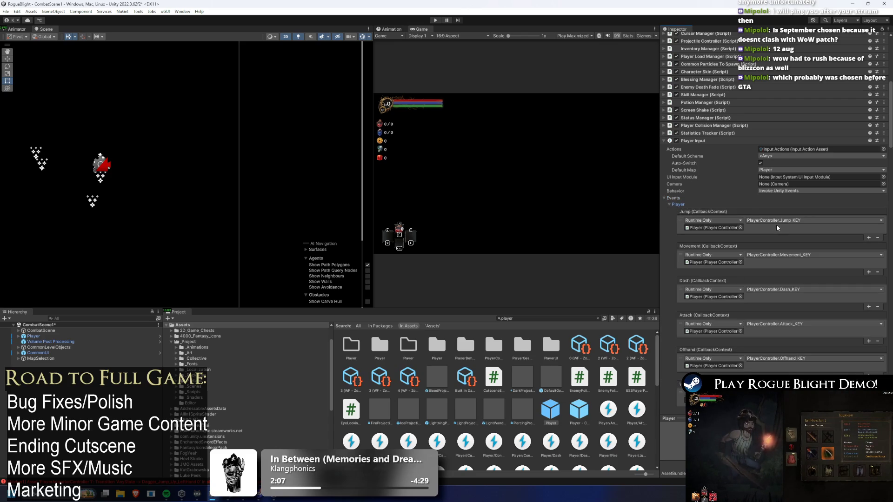
click(761, 163)
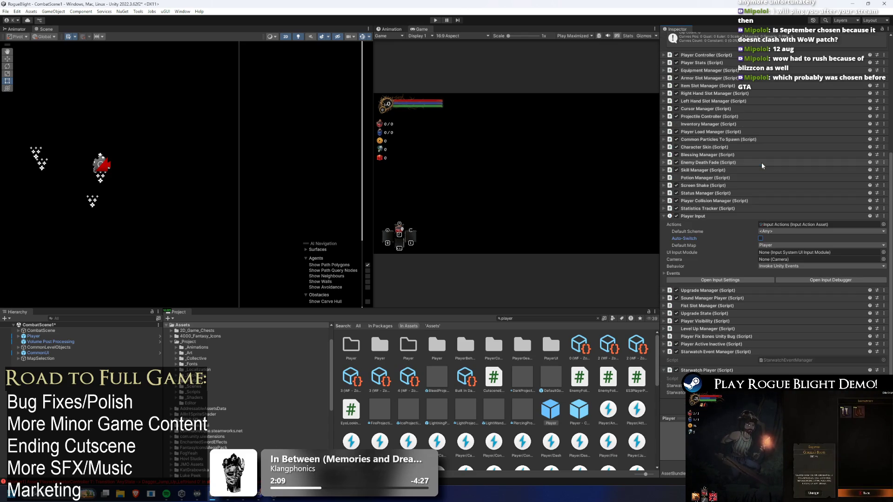
click(674, 274)
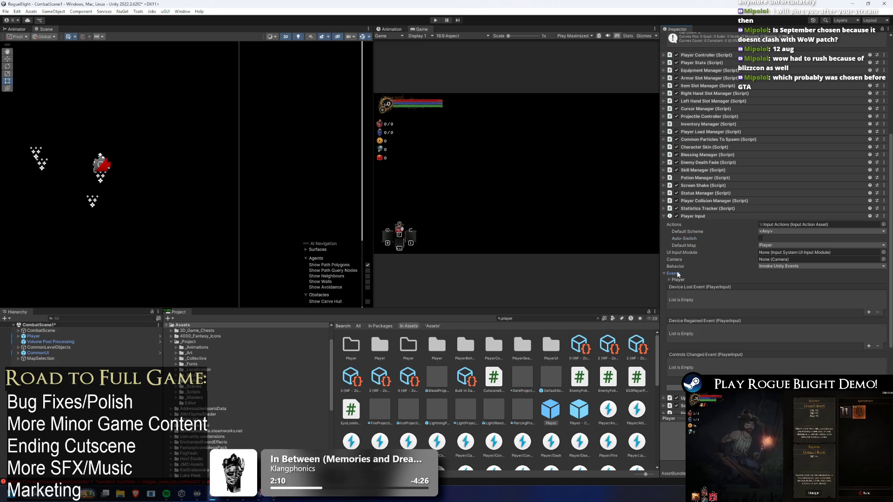
click(678, 279)
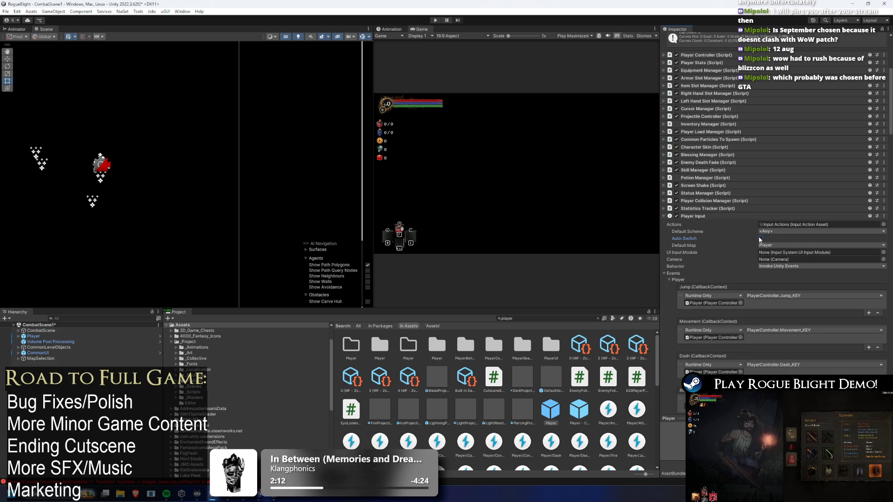
Check the default control schemes, keep Invoke Unity Events, and locate the Input Actions asset
click(777, 232)
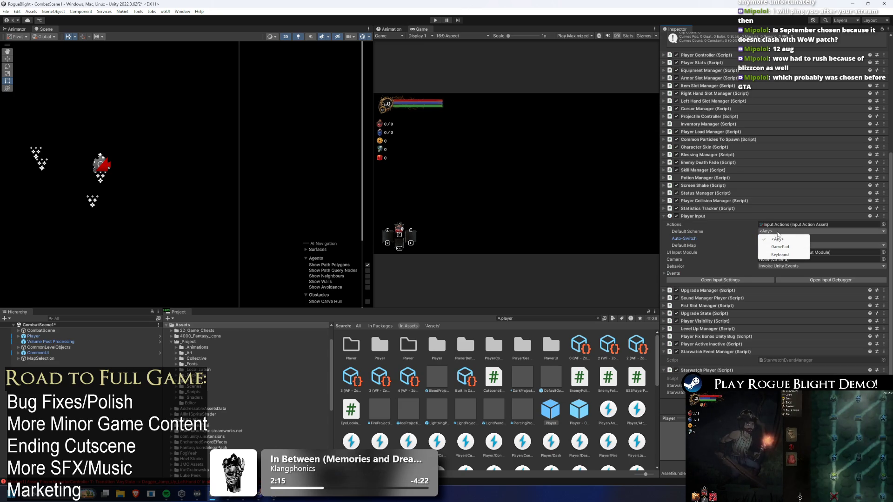
click(718, 241)
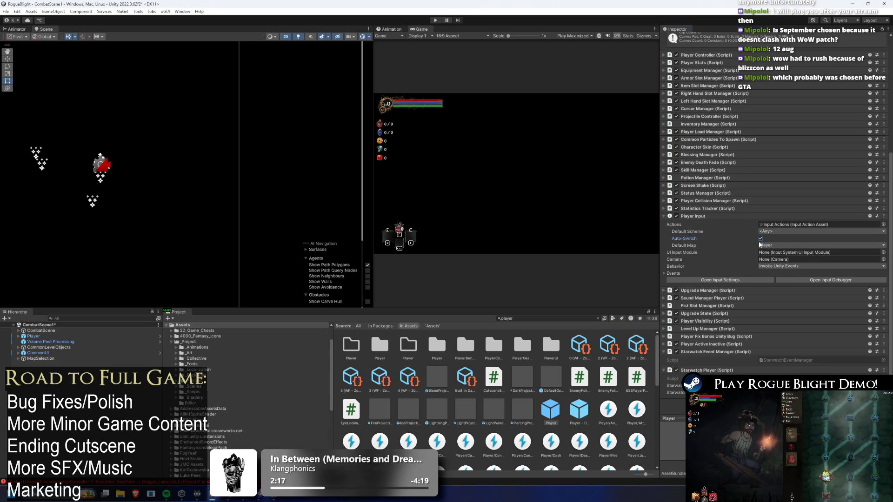
click(785, 268)
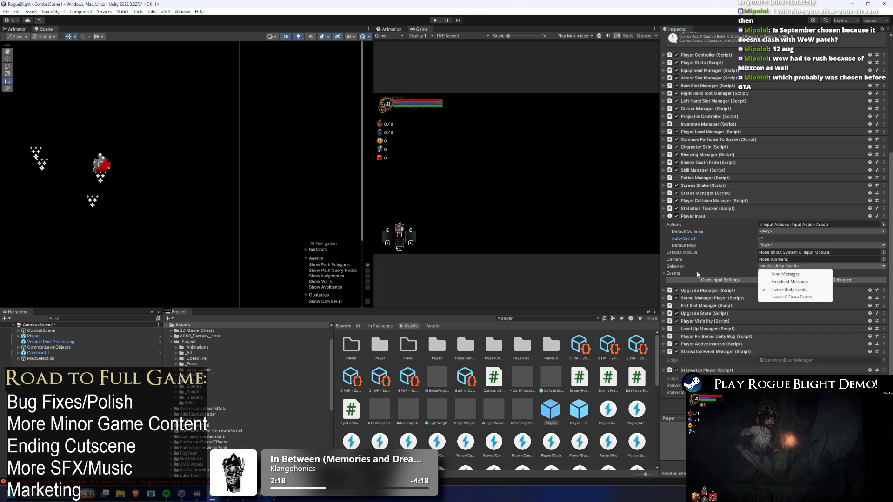
click(673, 274)
click(681, 279)
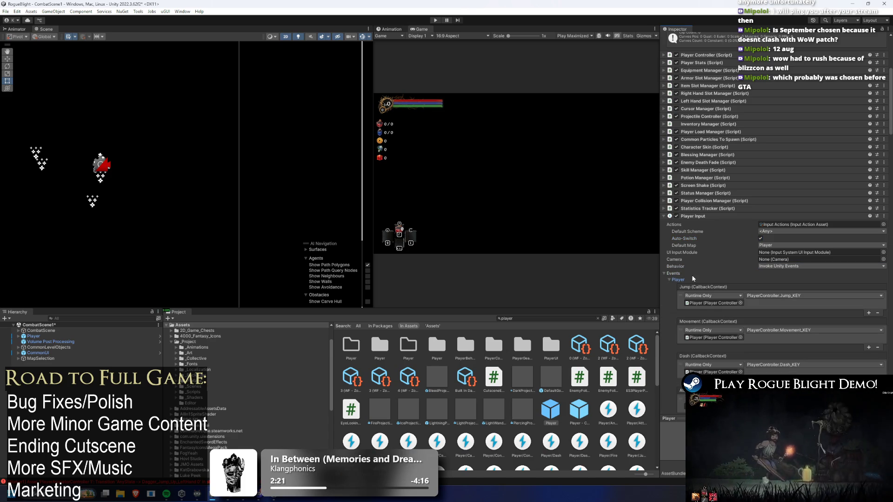
click(786, 266)
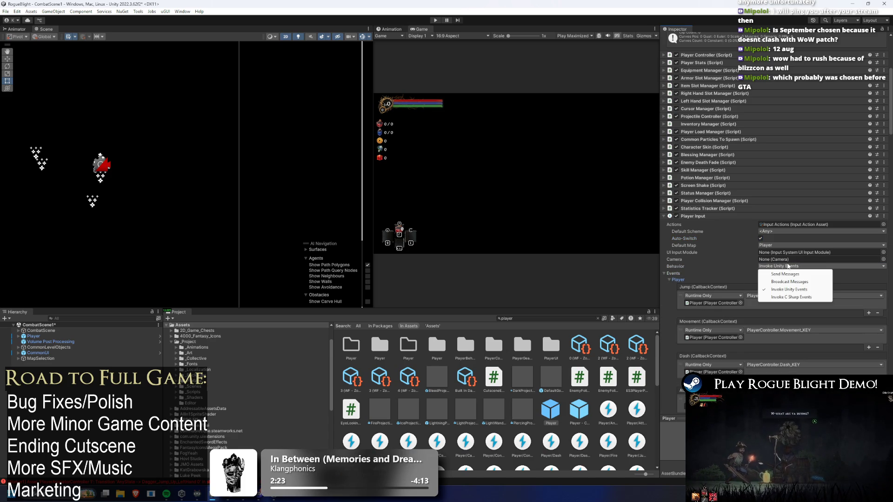
click(723, 259)
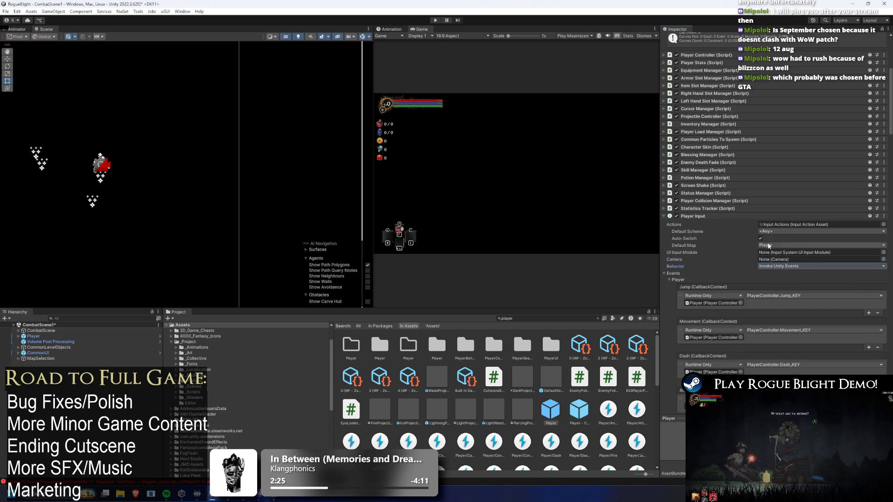
click(823, 224)
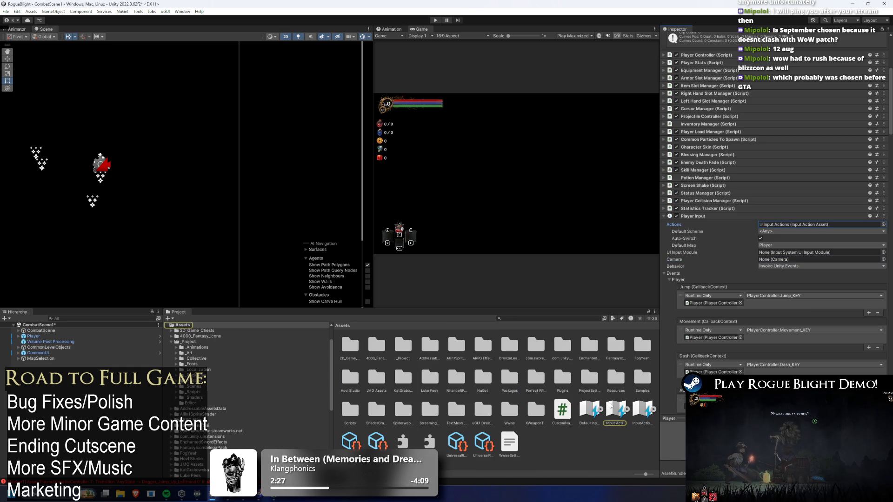
click(625, 409)
click(884, 45)
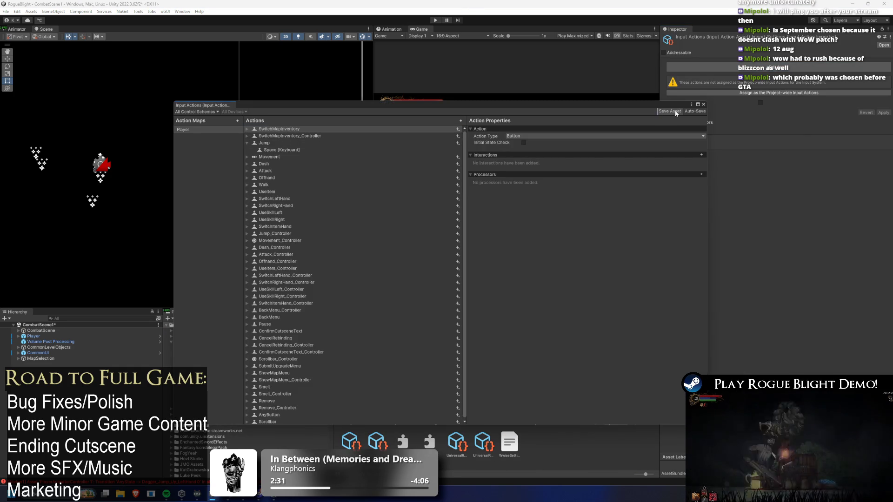
click(250, 144)
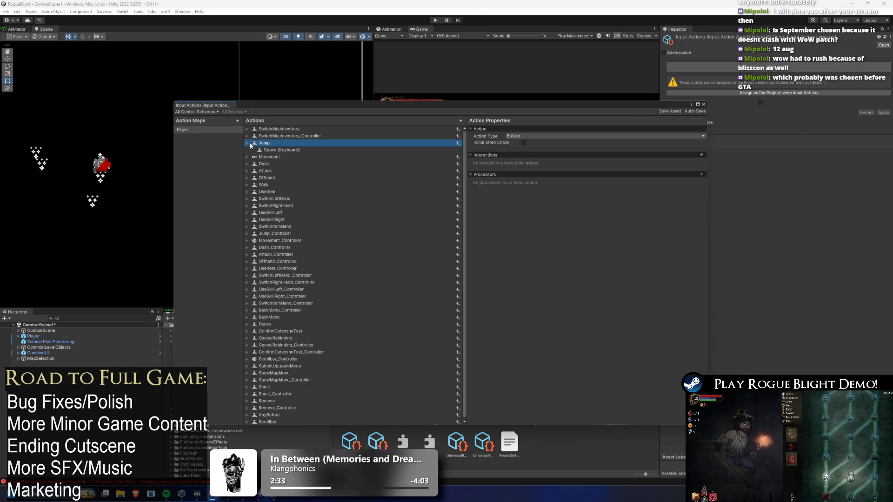
click(196, 112)
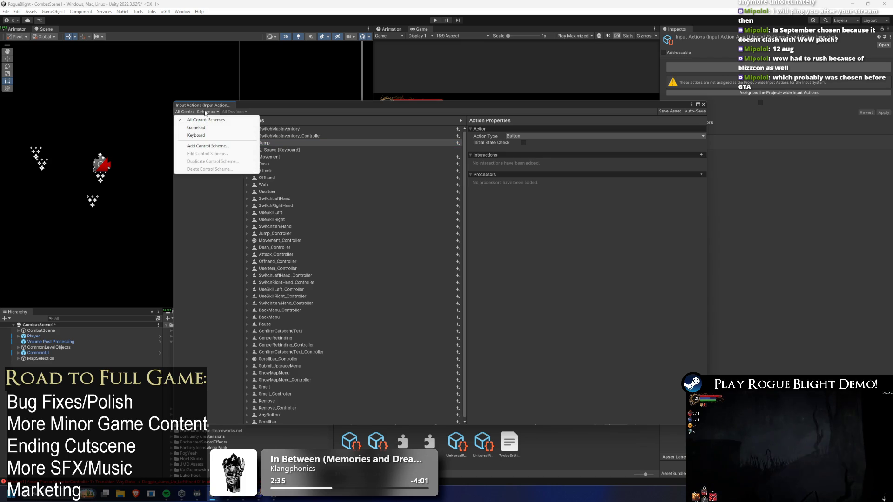
click(281, 133)
right_click(281, 137)
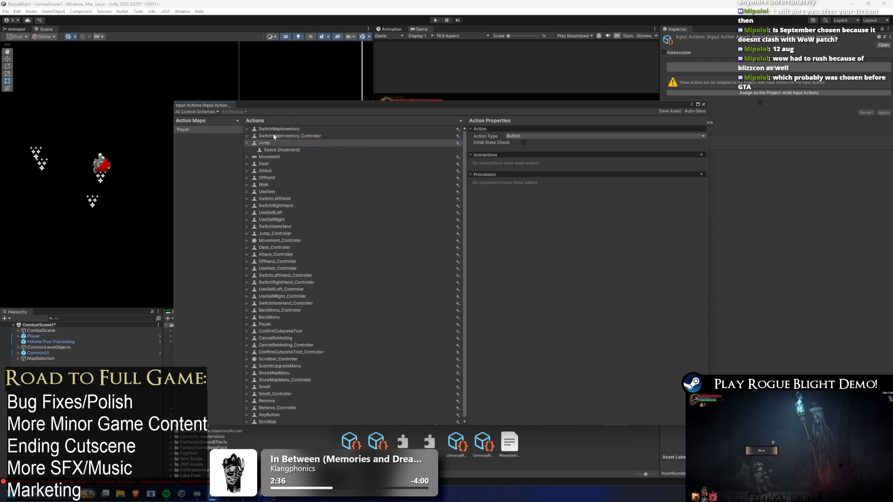
click(274, 135)
right_click(274, 136)
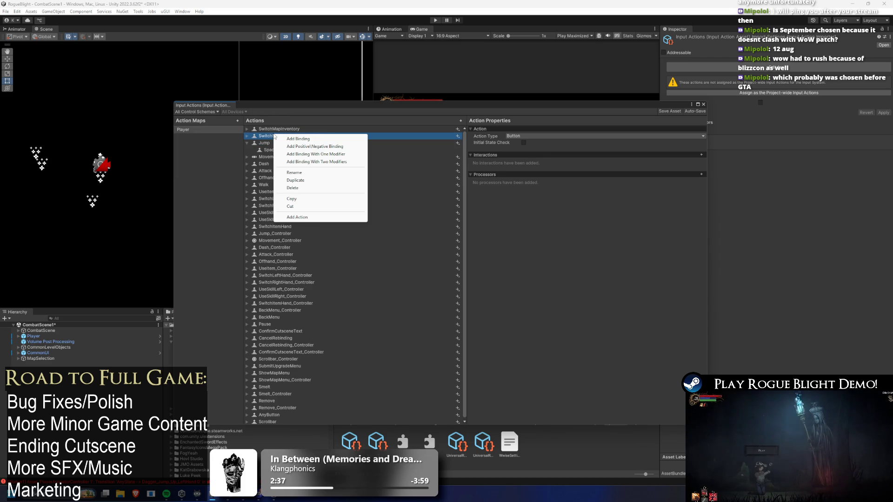
click(532, 211)
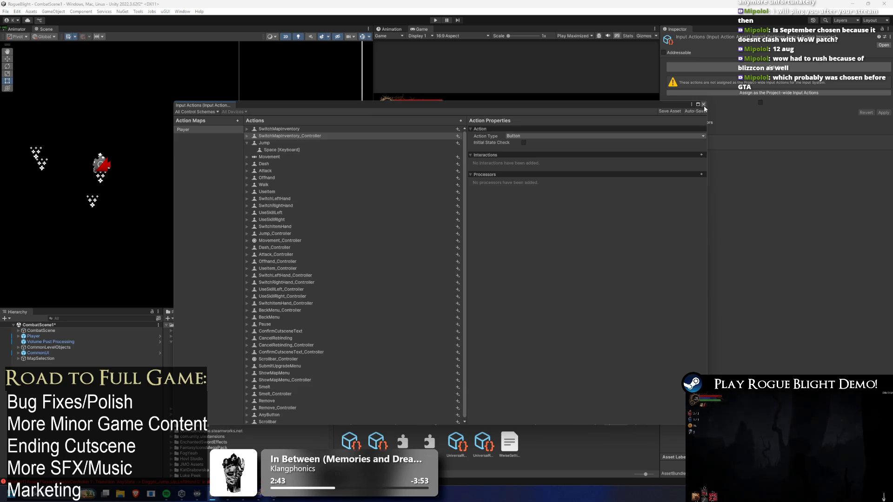
click(703, 105)
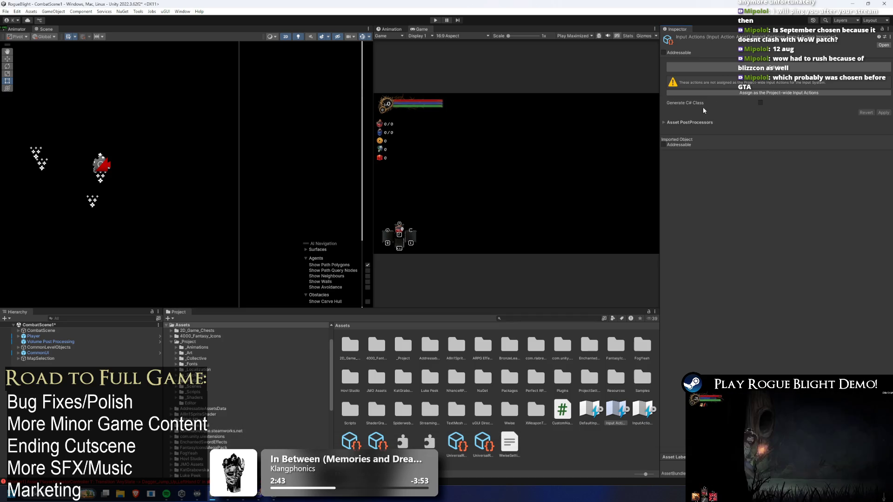
Search 'pl', select the Player prefab, and show its Player action map event bindings
click(536, 318)
text(player)
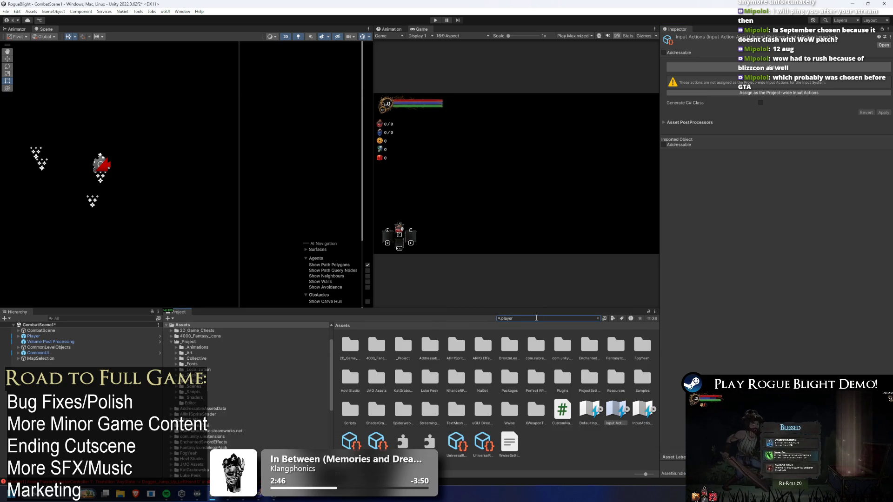
click(551, 409)
scroll(790, 213, down, 5)
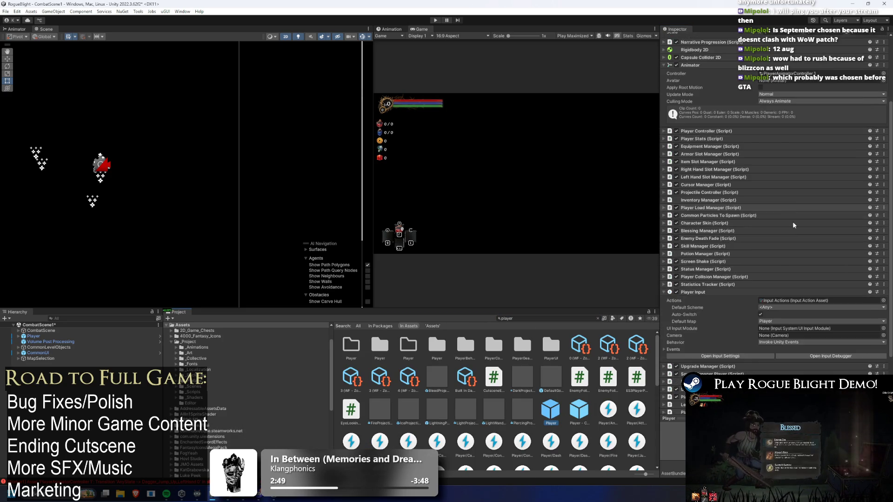
scroll(790, 213, down, 3)
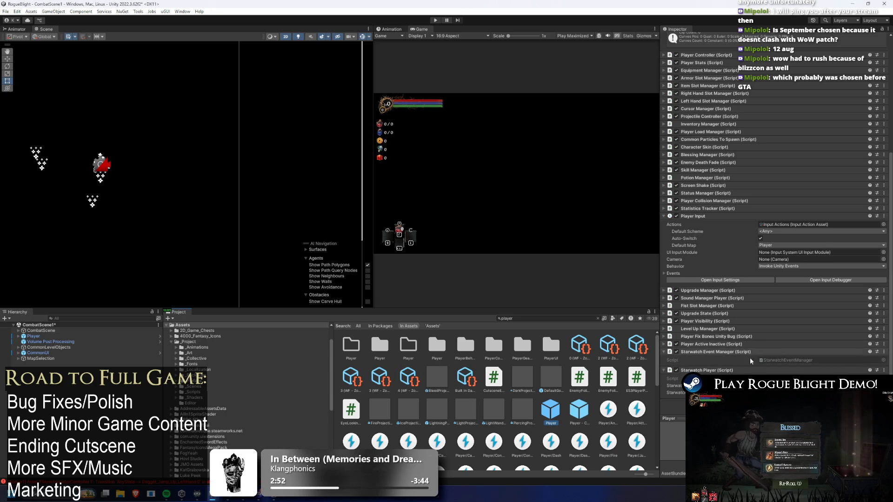
click(681, 273)
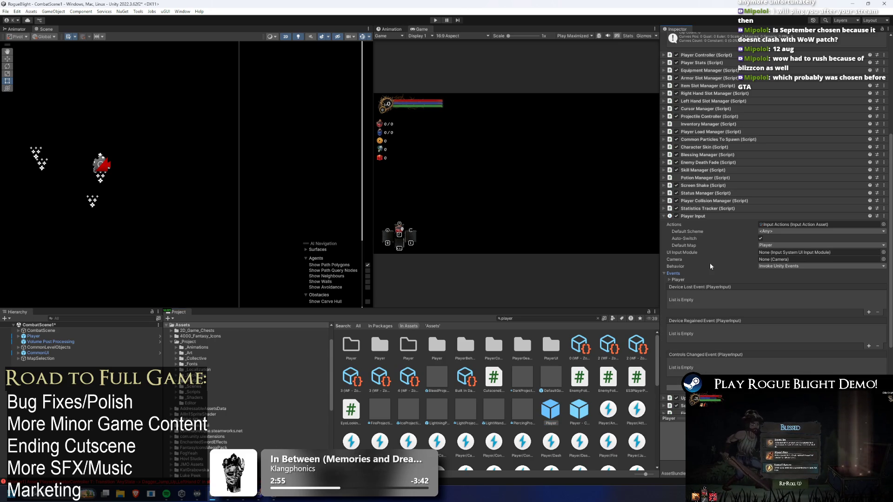
click(685, 280)
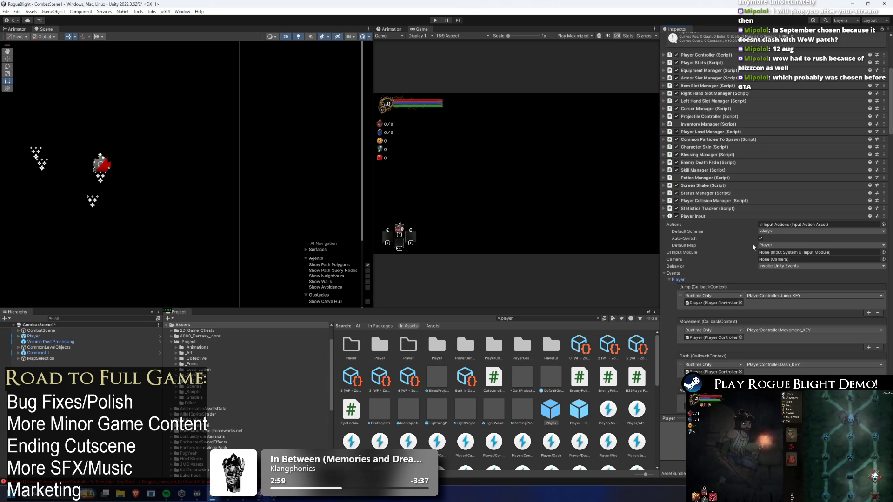
Scroll to the BackMenu event and remove its PlayerController.BackMenu_KEY handler
scroll(797, 219, down, 15)
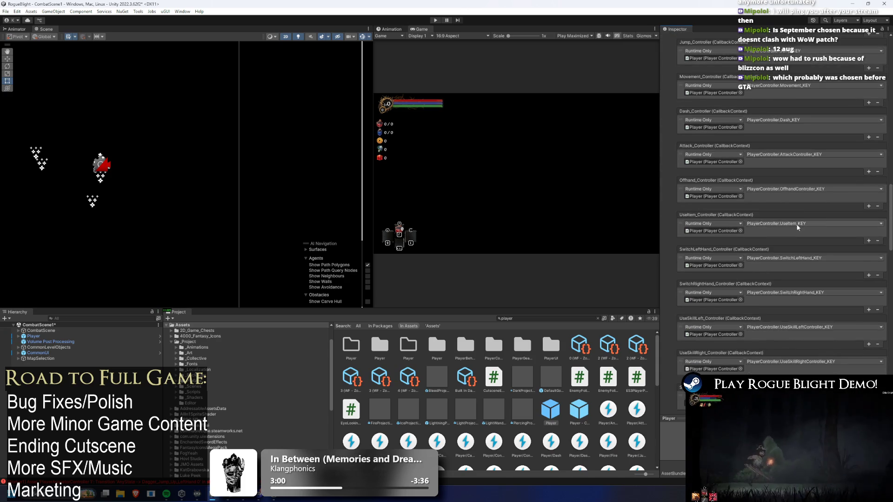
scroll(797, 227, down, 10)
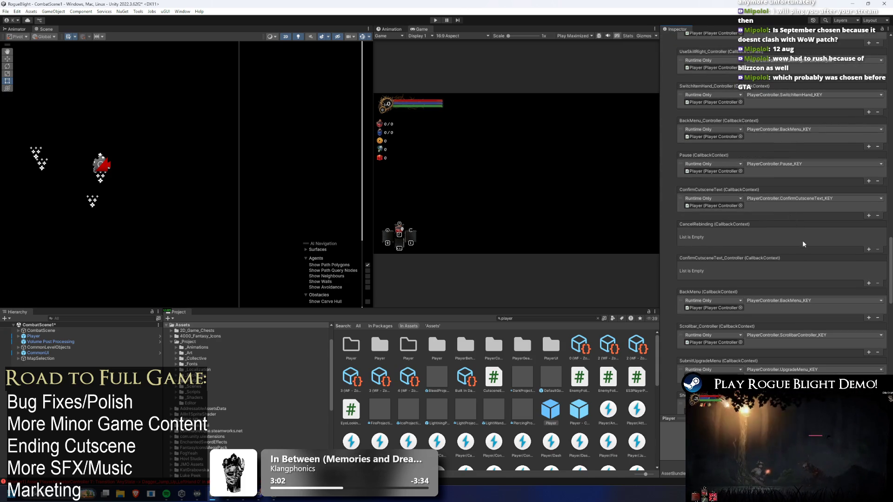
scroll(801, 238, down, 3)
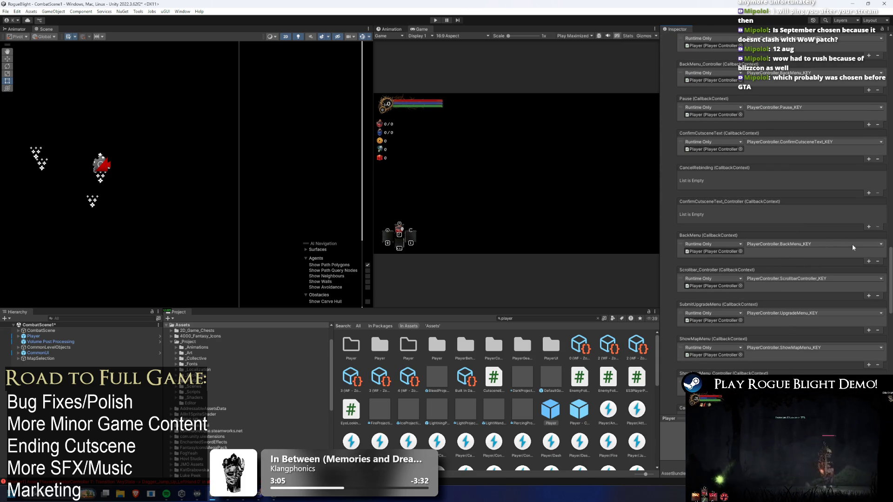
click(879, 263)
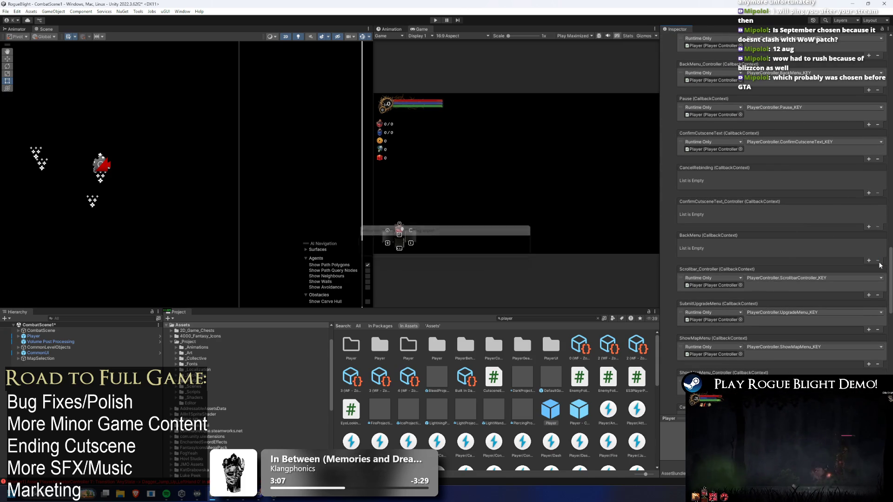
click(678, 274)
scroll(784, 229, down, 6)
Expand the Player action map's callback events and scroll down to SwitchMapInventory_Controller
click(679, 171)
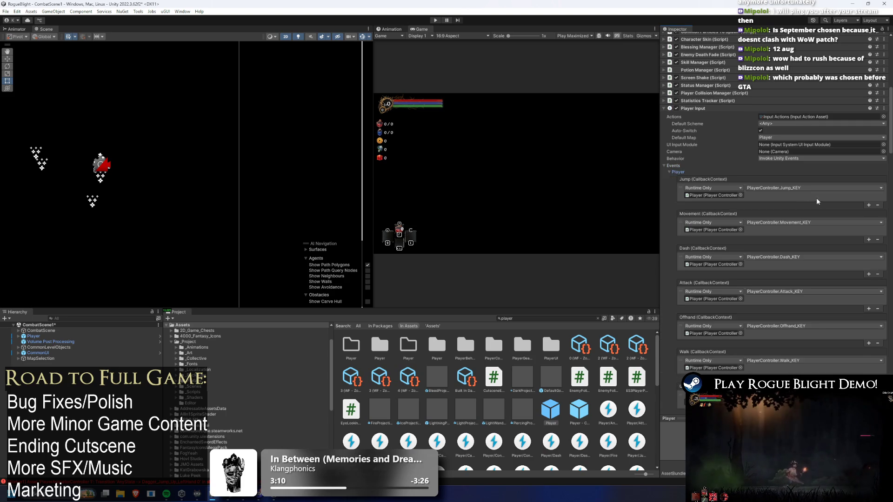
scroll(824, 197, down, 15)
scroll(829, 204, down, 10)
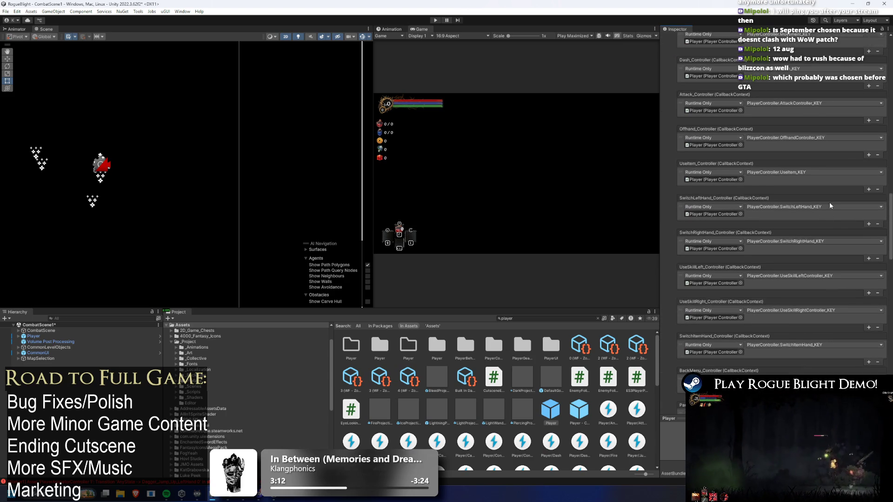
scroll(829, 202, down, 4)
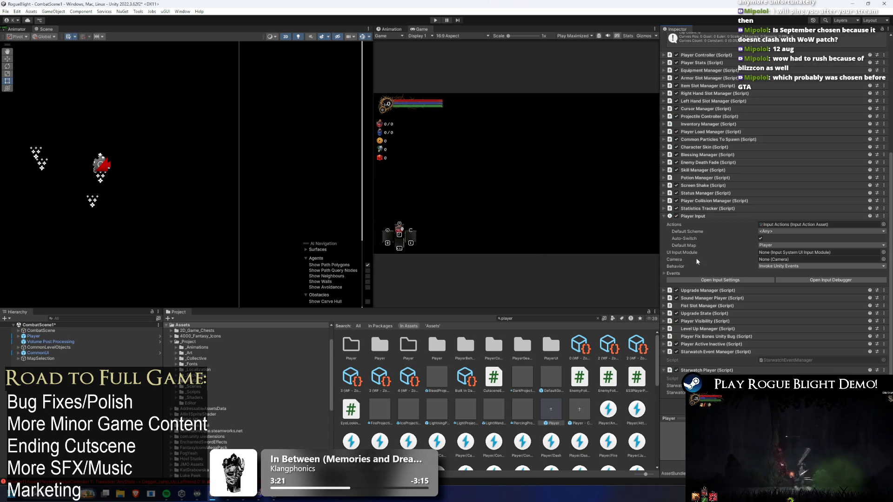
click(667, 274)
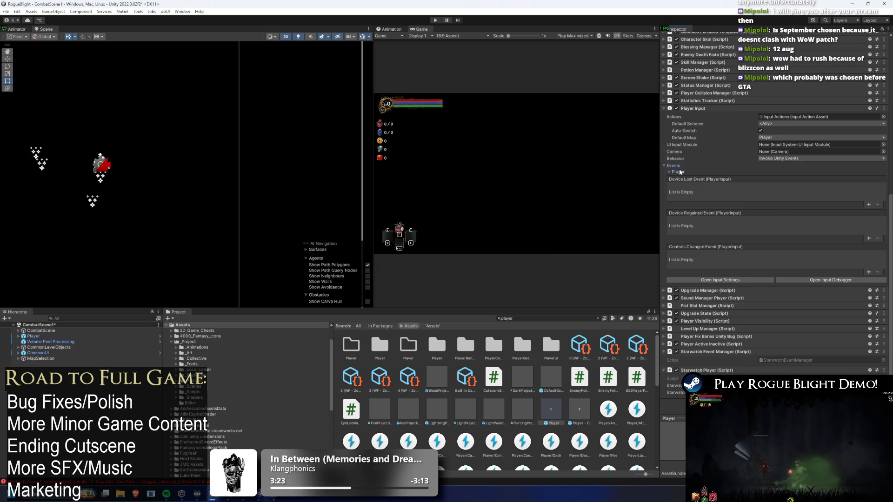
click(679, 171)
scroll(780, 185, down, 15)
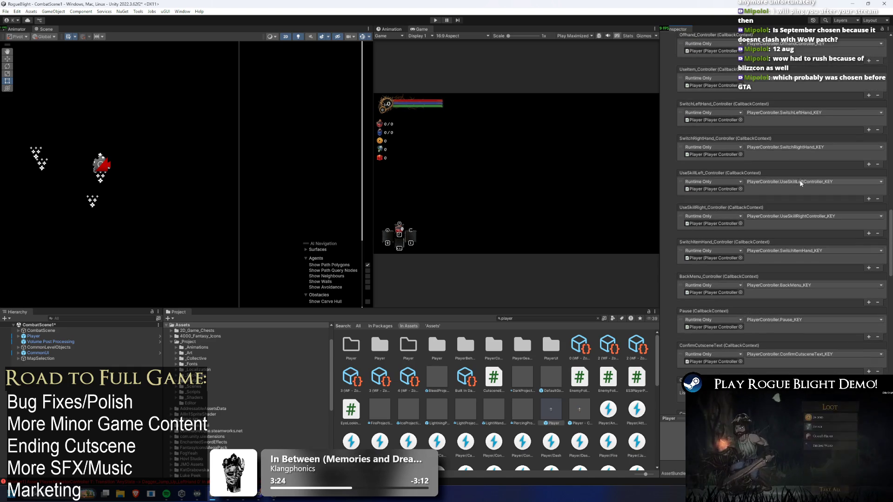
scroll(799, 181, down, 3)
scroll(801, 174, down, 3)
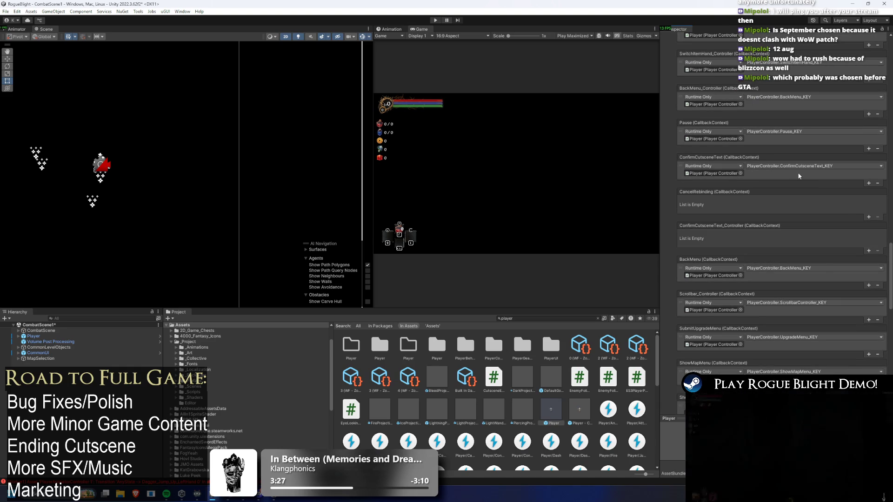
scroll(802, 179, down, 3)
scroll(805, 185, down, 3)
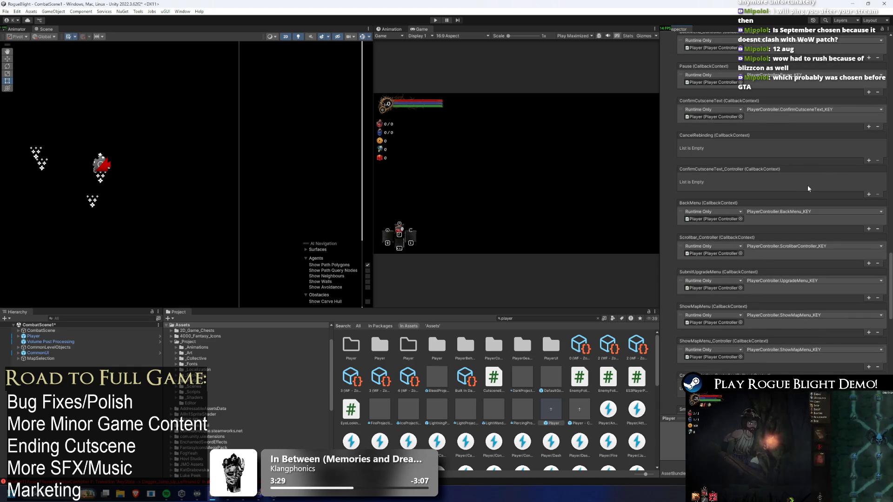
scroll(807, 187, down, 3)
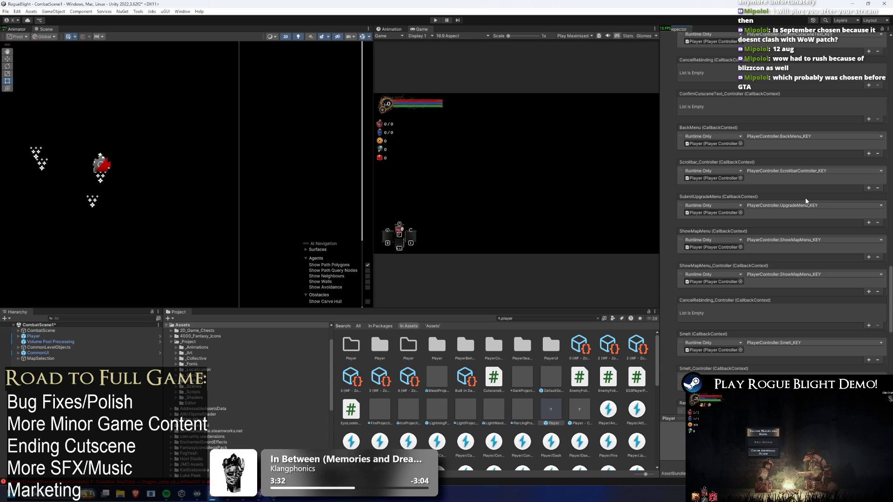
scroll(806, 201, down, 3)
scroll(807, 202, down, 4)
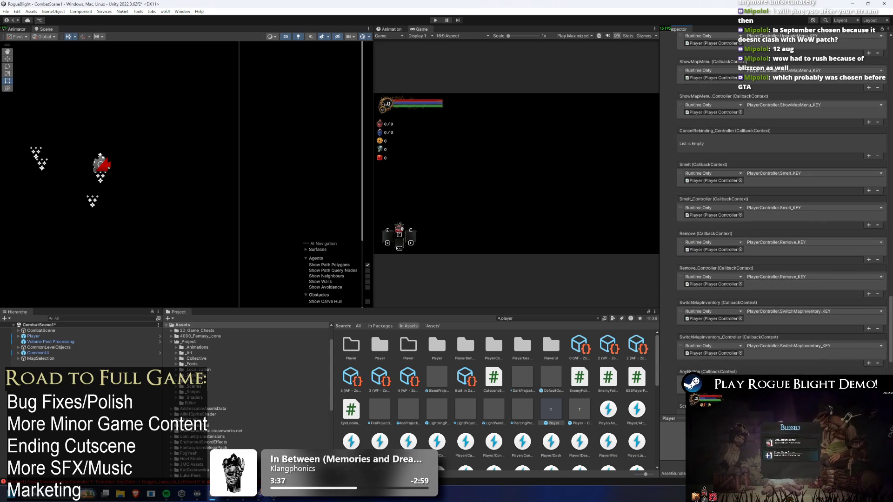
Copy the SwitchMapInventory_Controller callback and paste it onto the Jump event
right_click(766, 340)
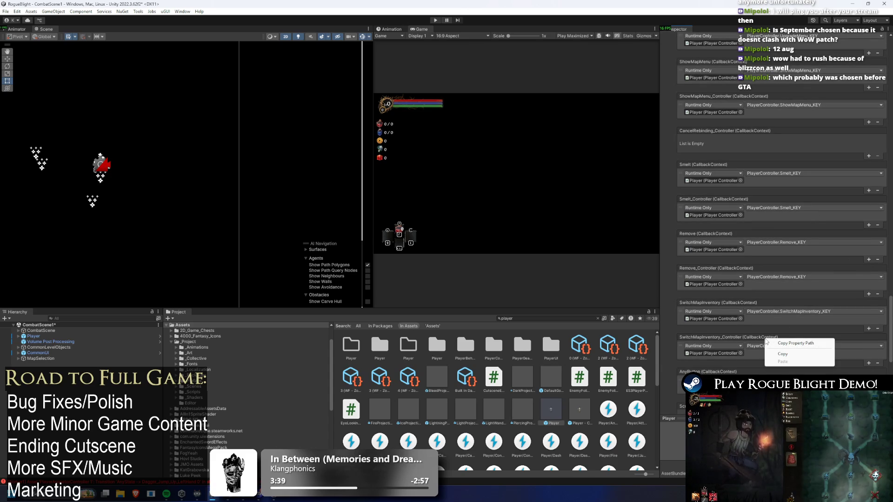
click(785, 354)
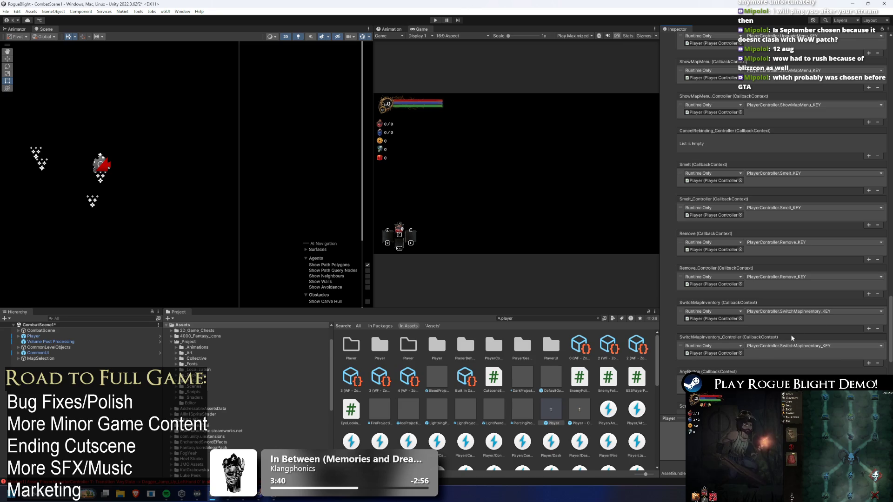
scroll(733, 214, up, 10)
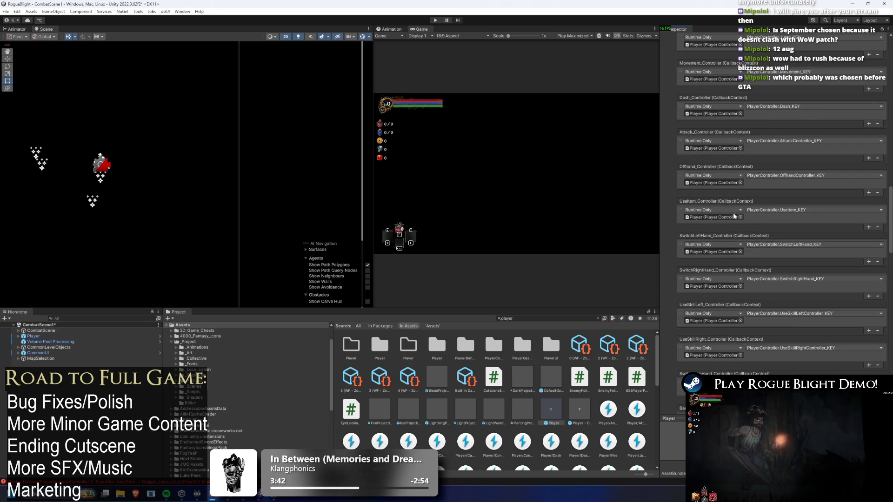
scroll(740, 207, up, 10)
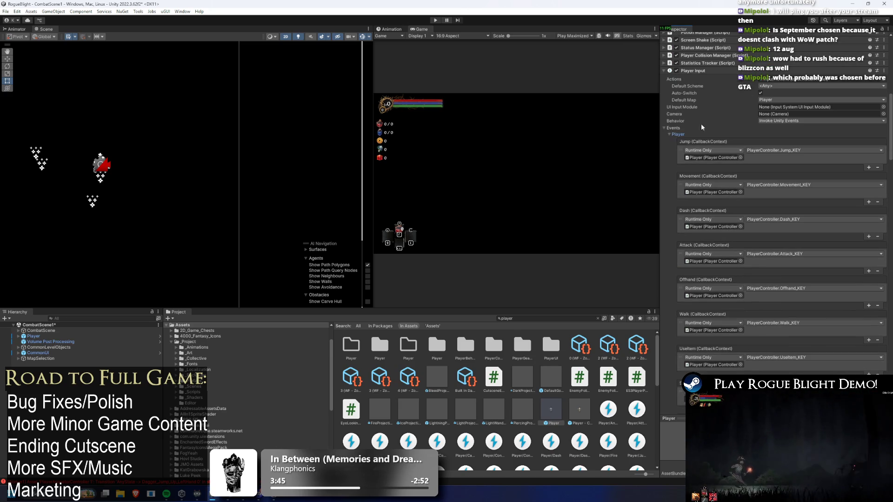
right_click(699, 138)
click(723, 161)
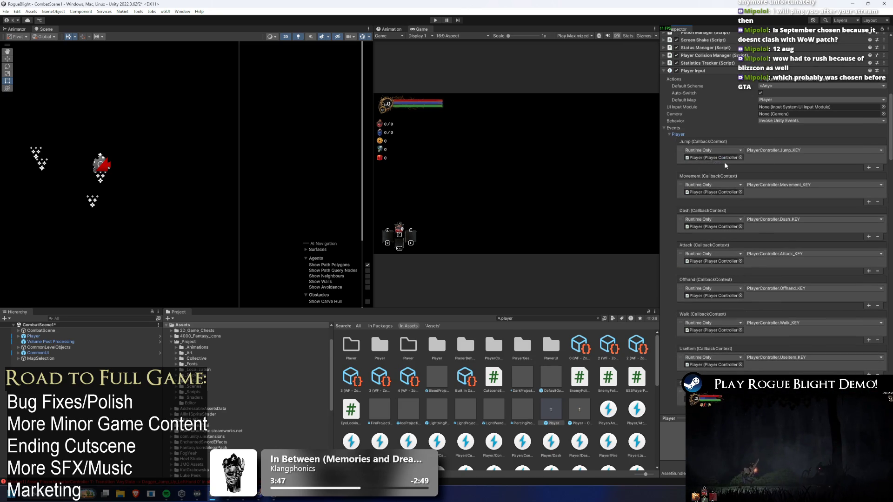
Re-expand the Player Input events to check the Player action map callbacks
click(673, 273)
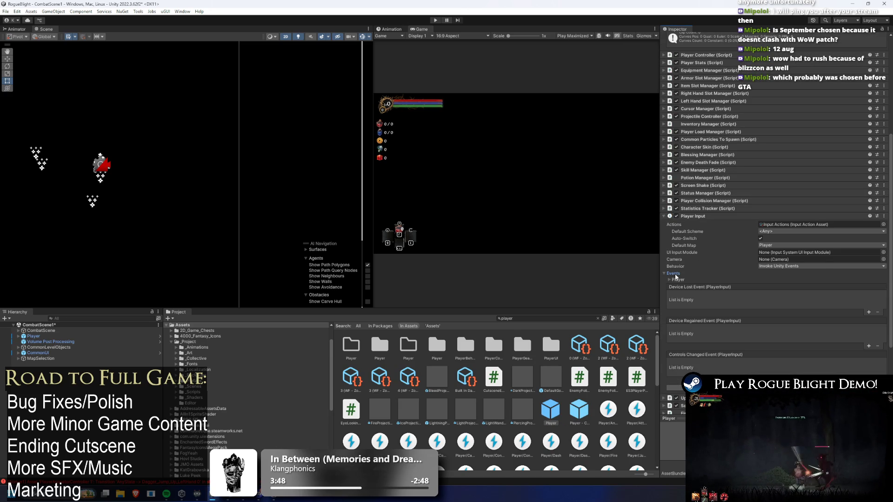
scroll(695, 274, down, 2)
click(680, 243)
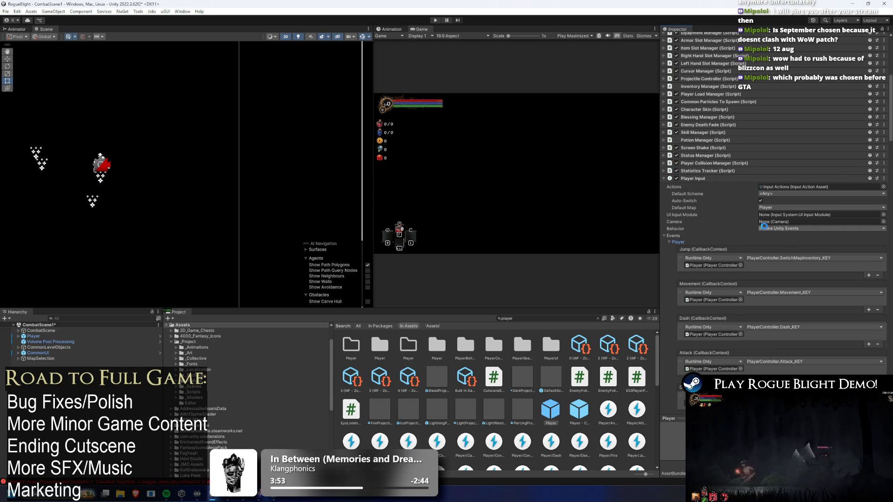
click(669, 242)
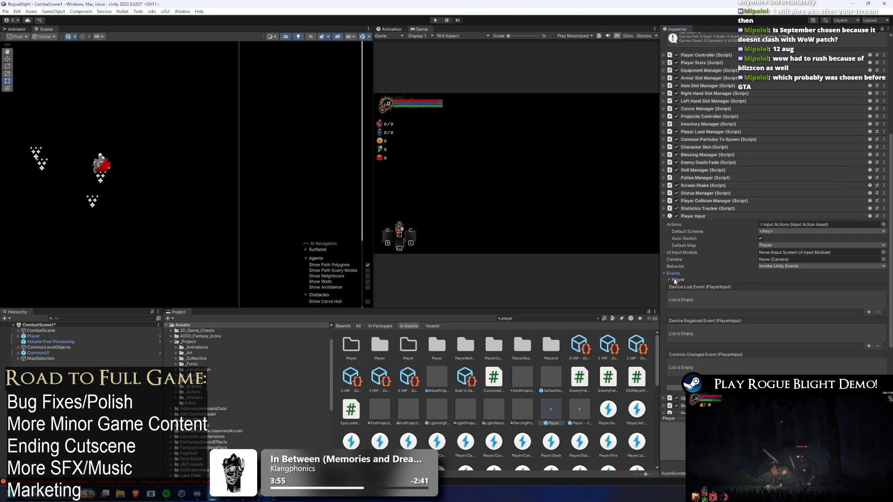
click(669, 280)
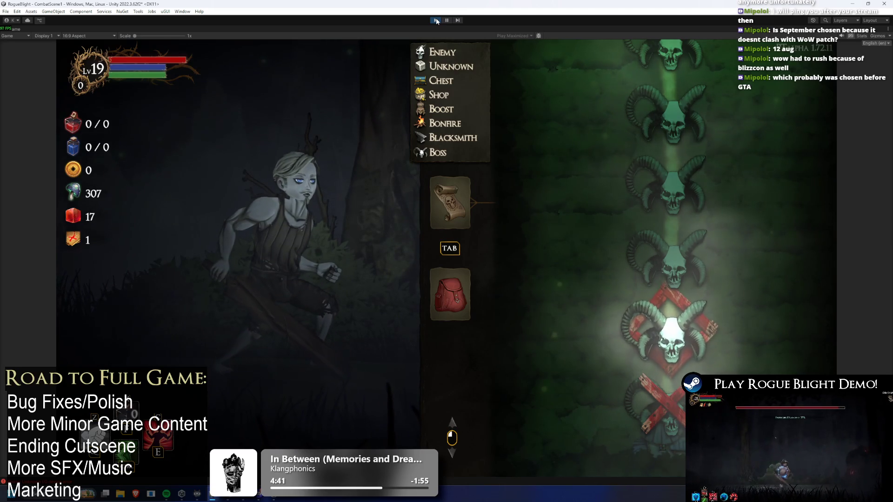
Open and close the Equipment panel from the backpack, reopen it with Tab, then stop the game
click(450, 293)
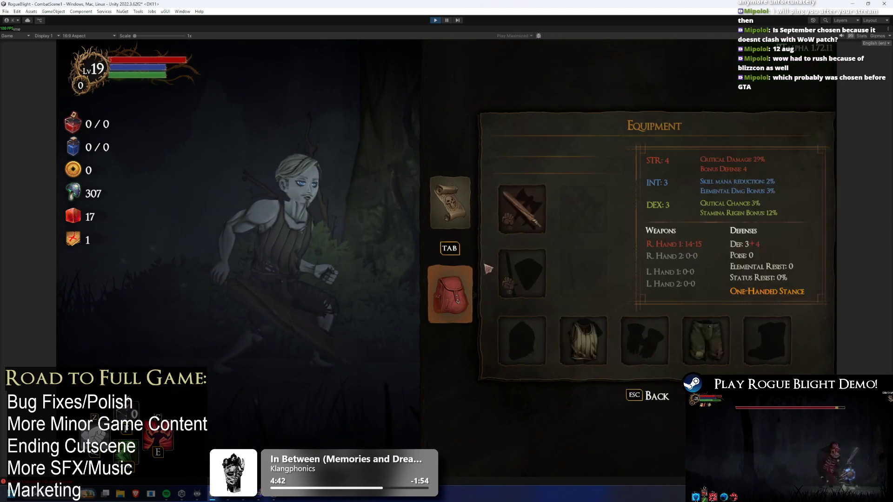
click(497, 254)
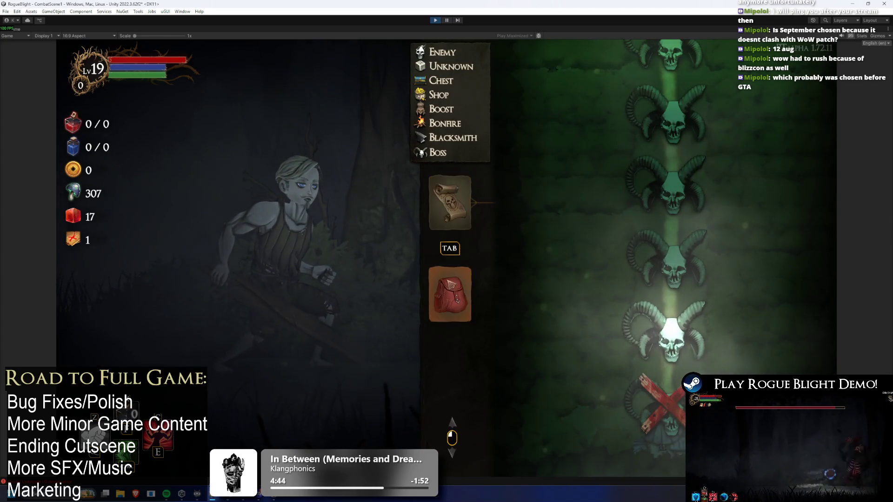
key(Tab)
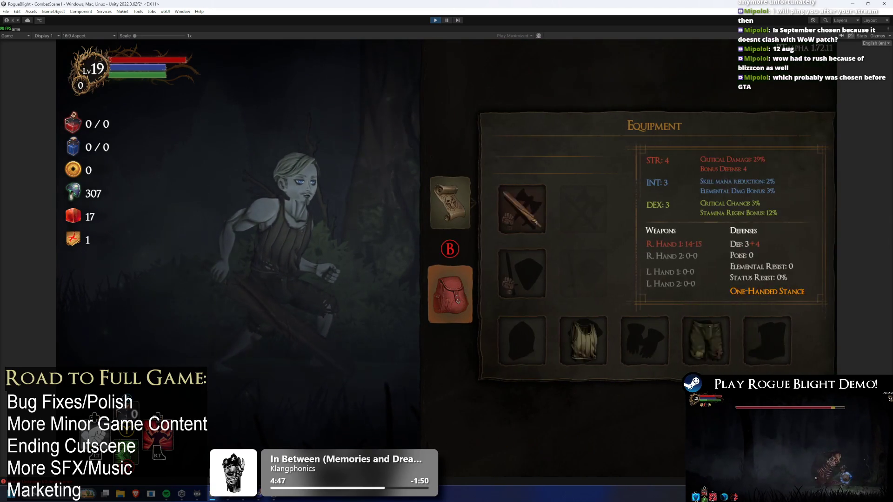
click(435, 20)
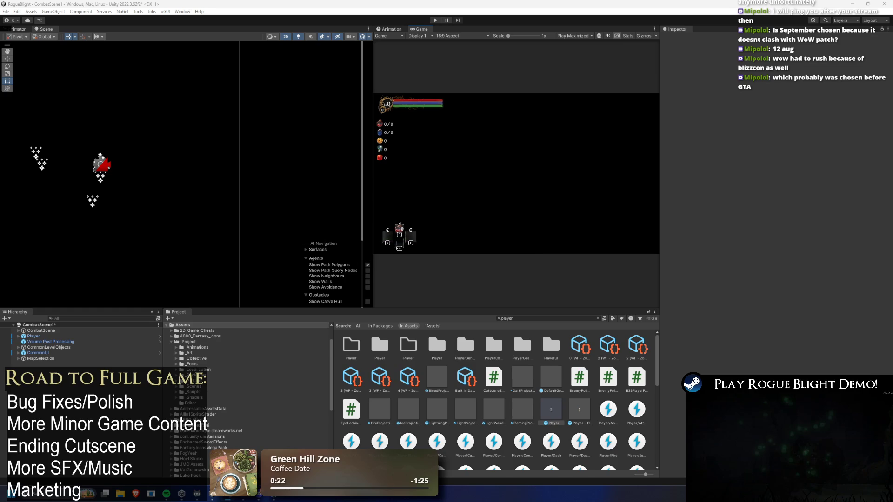
Start the game in Play mode after the scripts recompile
click(436, 20)
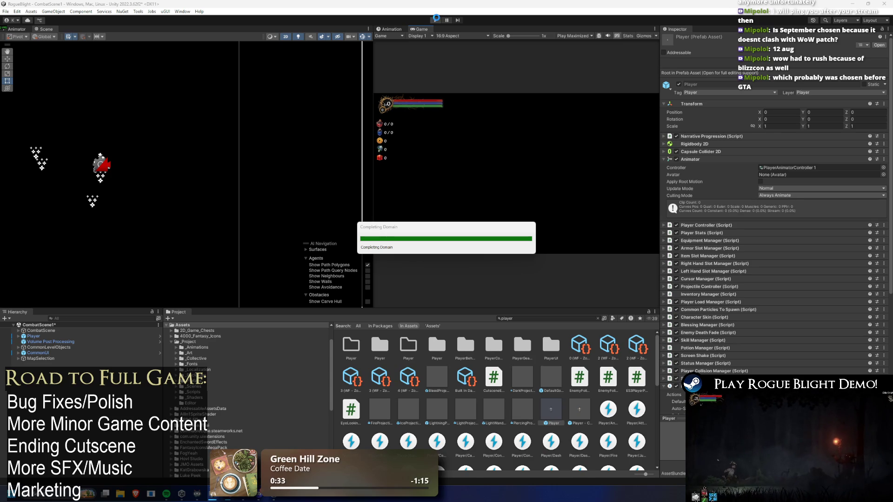
Enter Play mode again to load the Waywood Forest encounter map
click(436, 20)
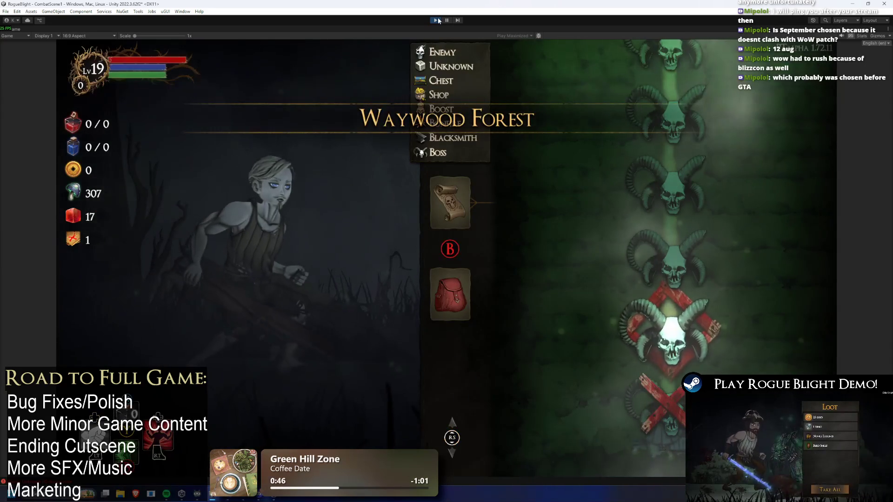
Switch between the map and Equipment panel using Tab, Escape, and the backpack
key(Tab)
key(Tab)
key(Tab)
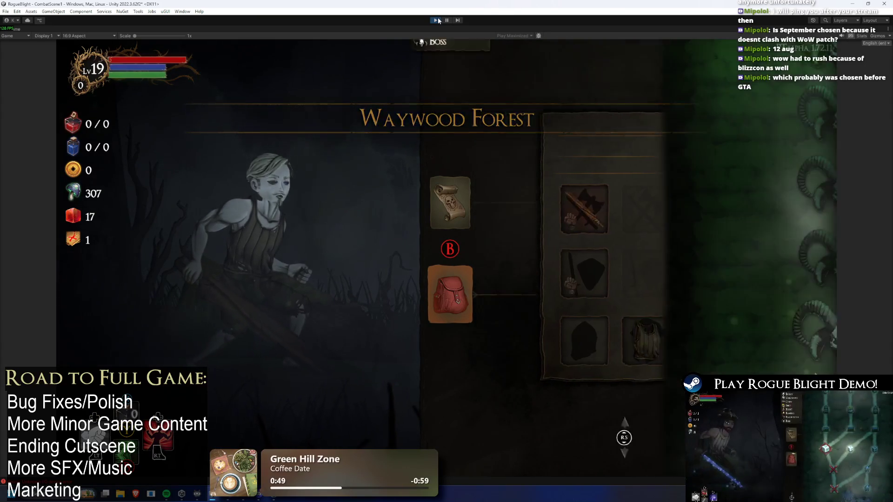
key(Tab)
key(Tab)
key(Tab)
key(Escape)
key(Escape)
key(Down)
key(Return)
key(Tab)
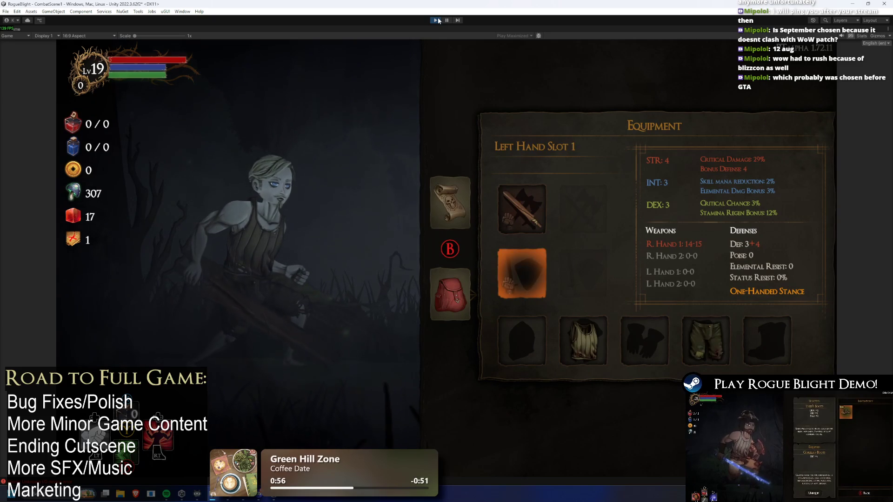
key(Escape)
key(Up)
key(Return)
key(Escape)
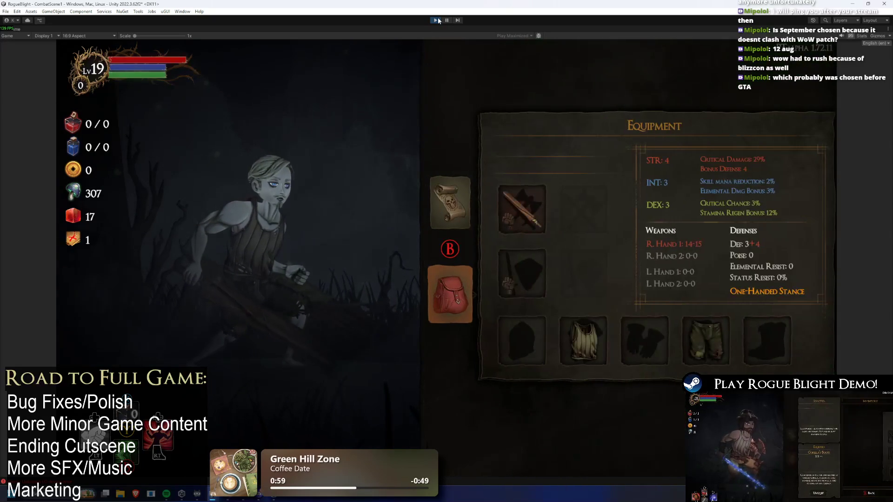
Navigate to Left Hand Slot 1 and Body Slot, and test the pause menu and map toggling
key(Right)
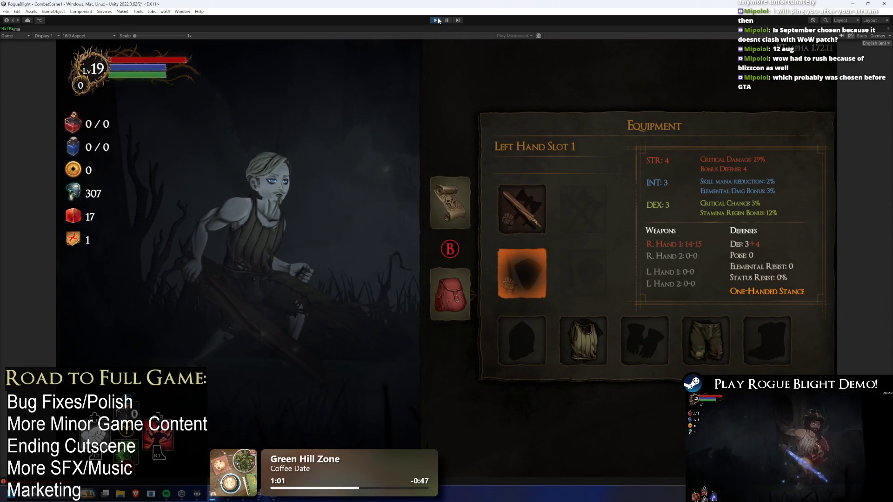
key(Escape)
key(Up)
key(Return)
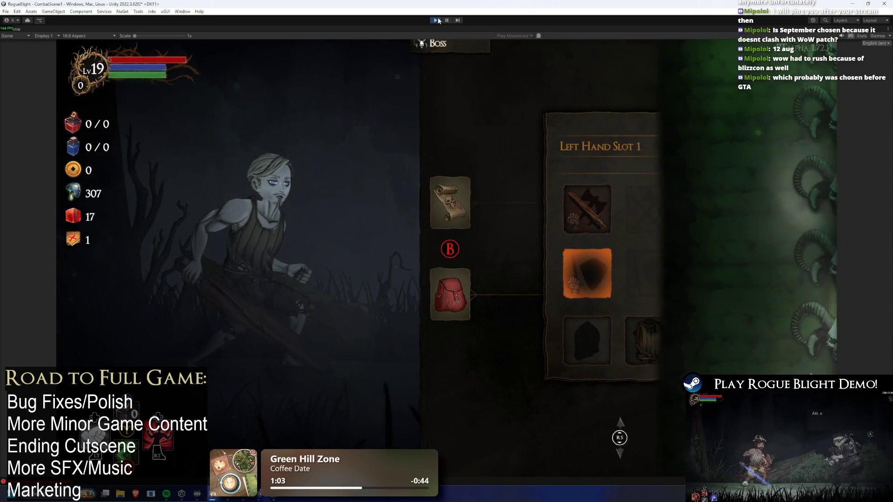
key(Escape)
key(Escape)
key(Down)
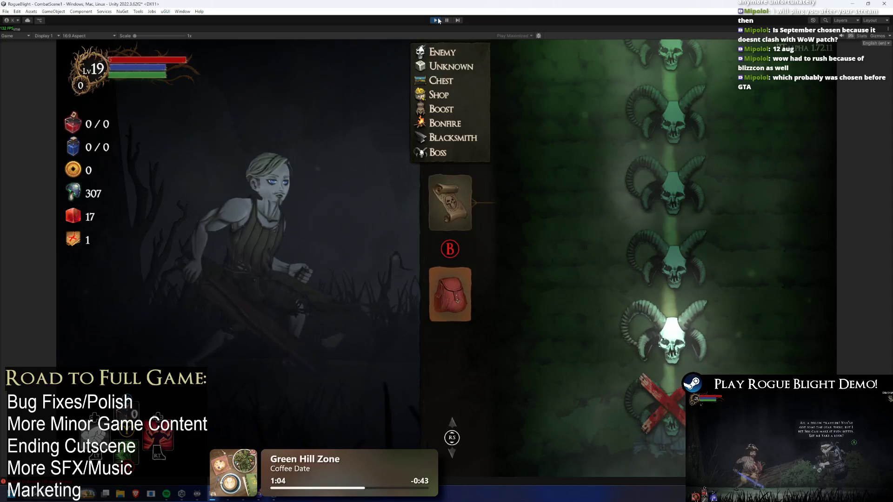
key(Return)
key(Right)
key(Down)
key(Left)
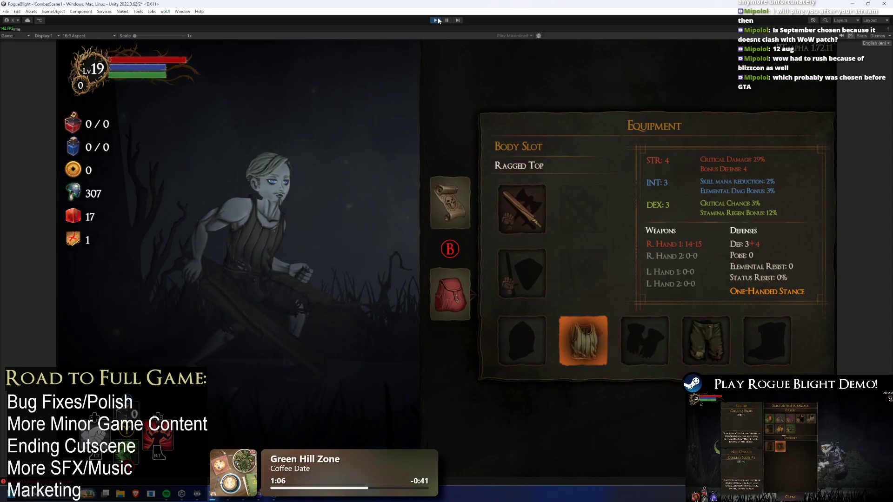
key(Escape)
key(Return)
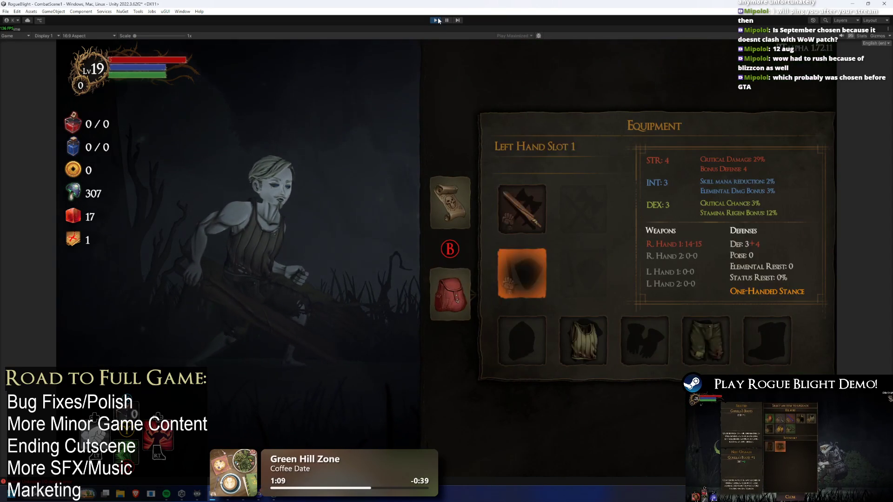
Move focus through the equipment slots to Hands, toggle the map with E and Q, then stop Play mode
key(Down)
key(Left)
key(Return)
key(Escape)
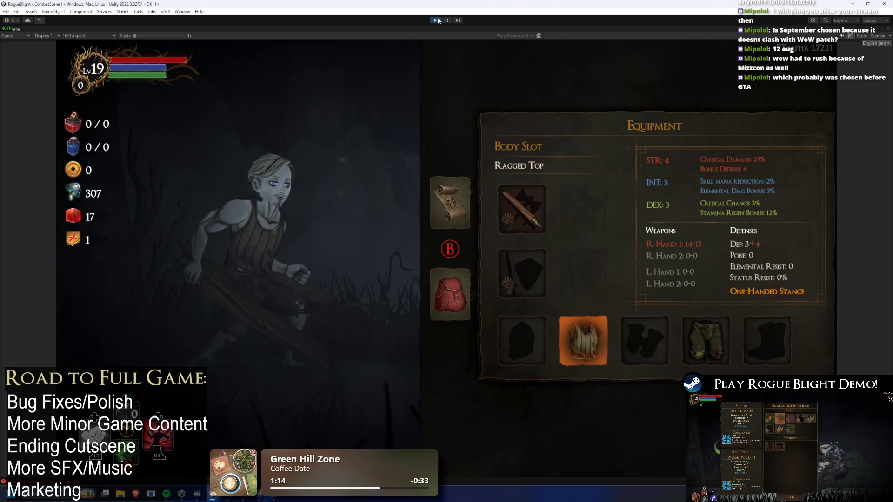
key(e)
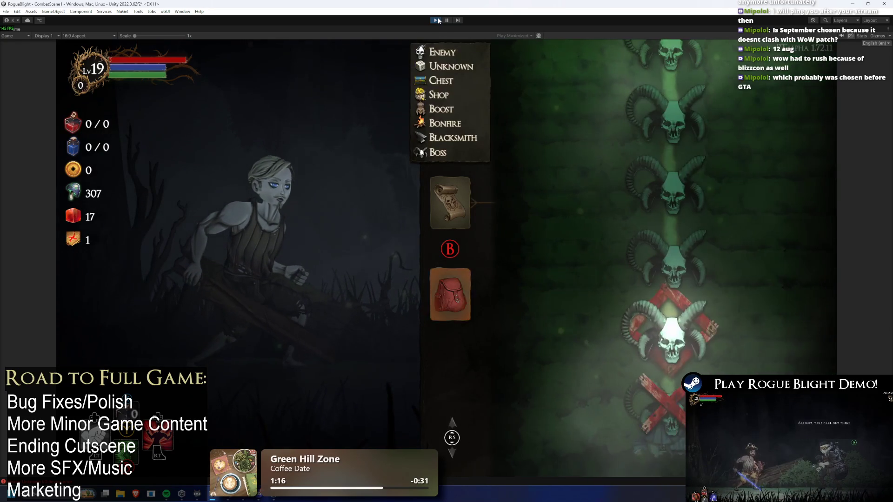
key(q)
key(Down)
key(Right)
key(Right)
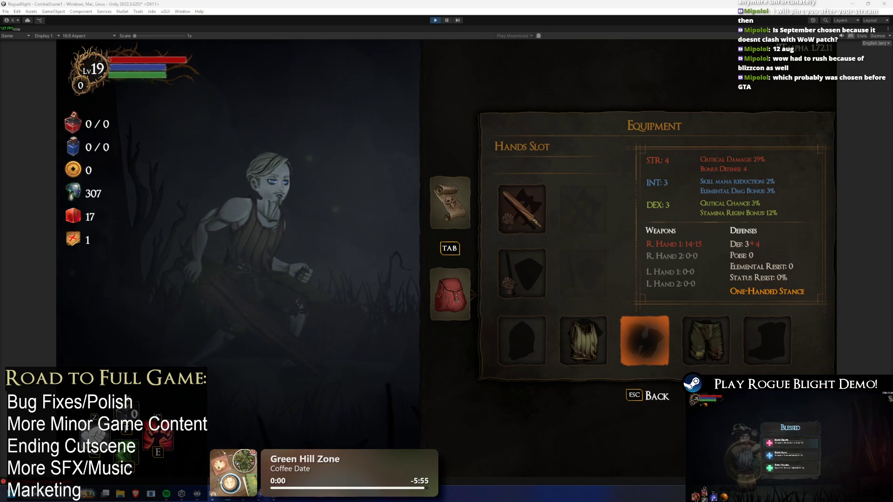
click(436, 19)
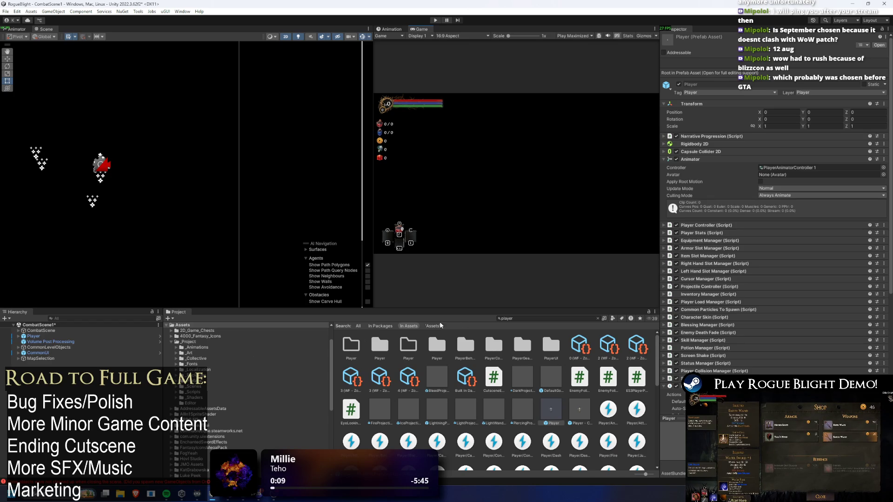
Clear the 'player' search and open the Input Actions asset for editing
click(358, 325)
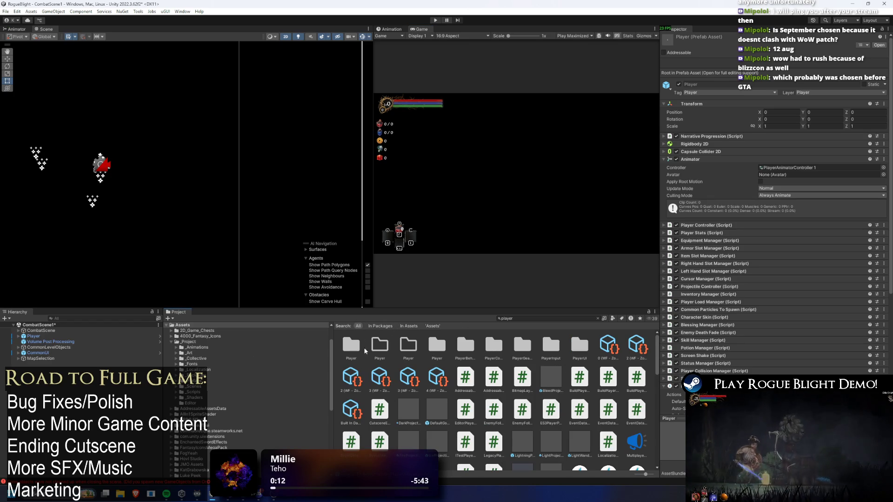
scroll(589, 384, down, 2)
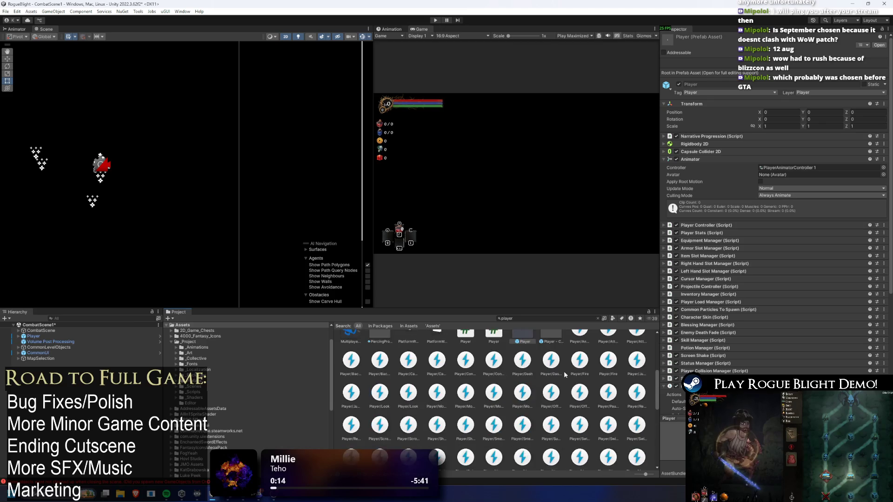
click(531, 317)
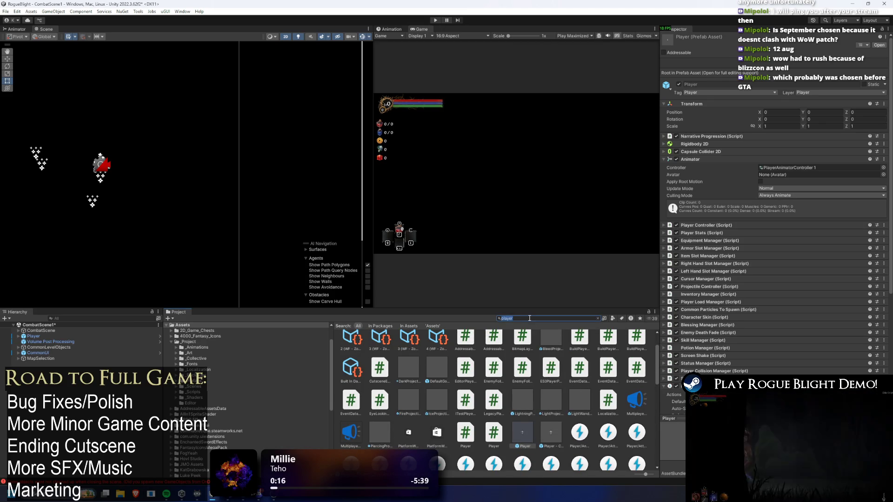
key(ctrl+a)
key(BackSpace)
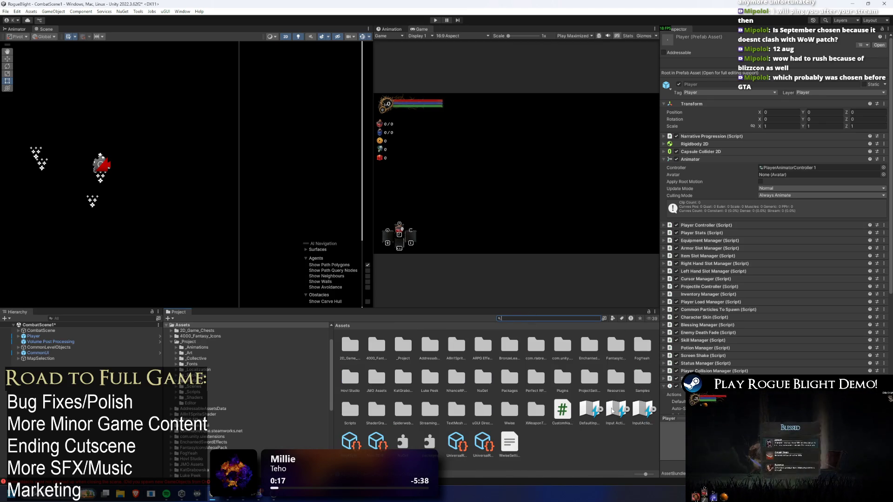
double_click(611, 410)
Inspect the bindings of SwitchMapInventory_Controller, BackMenu_Controller and BackMenu
click(274, 130)
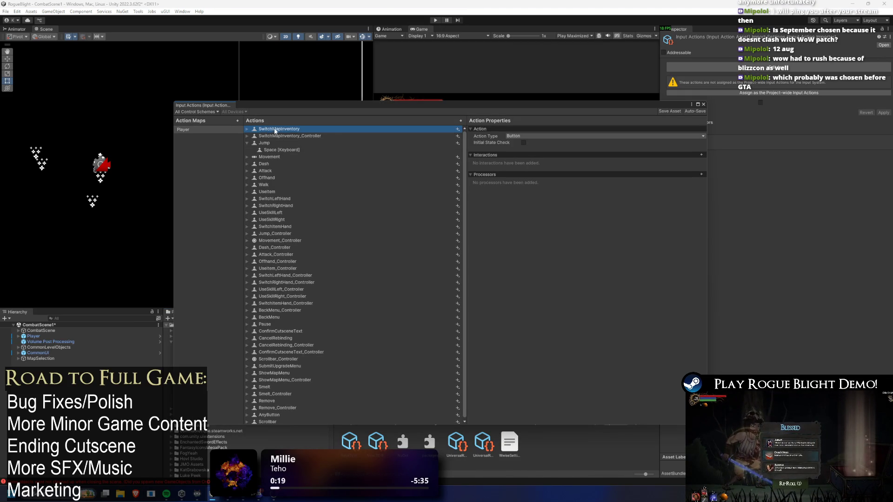
click(247, 136)
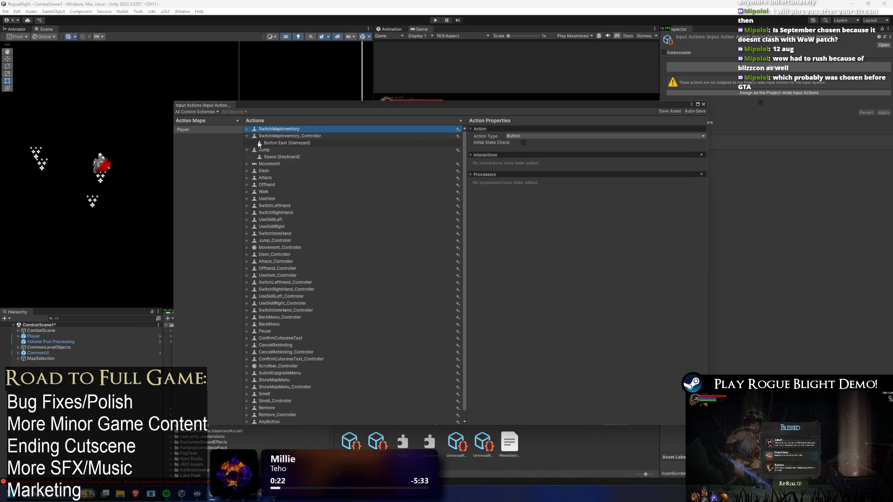
click(274, 143)
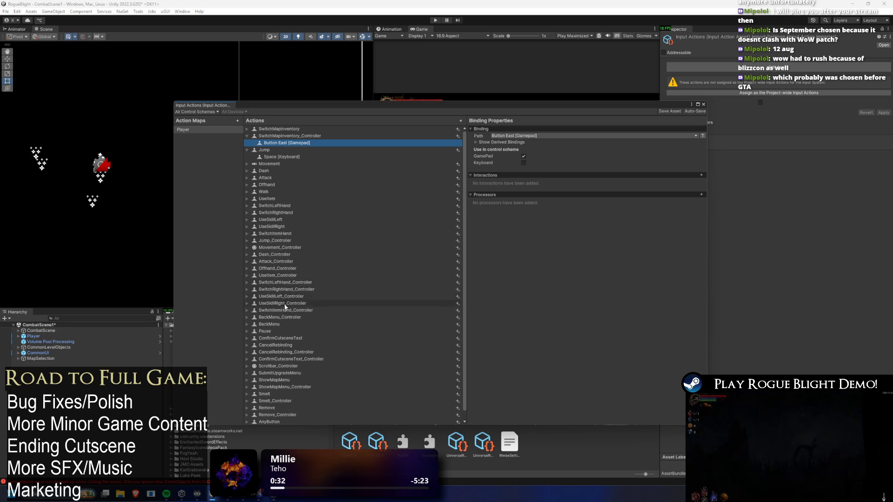
click(283, 317)
click(247, 317)
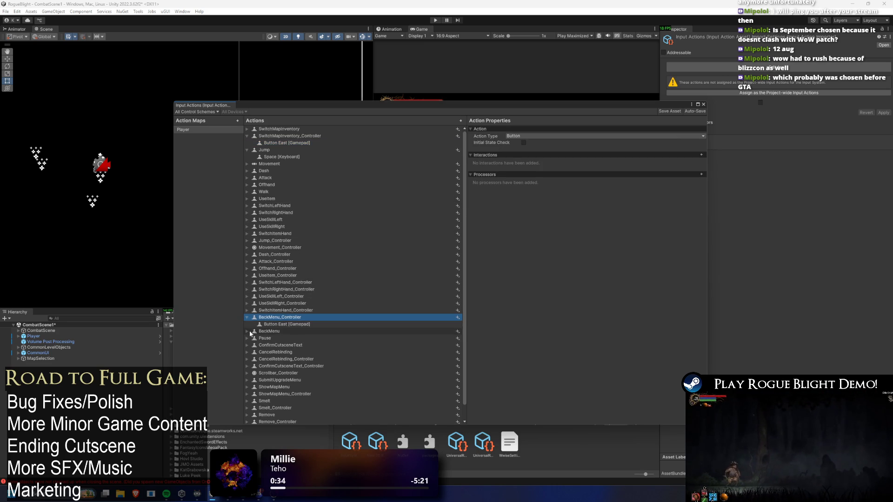
click(250, 332)
click(247, 331)
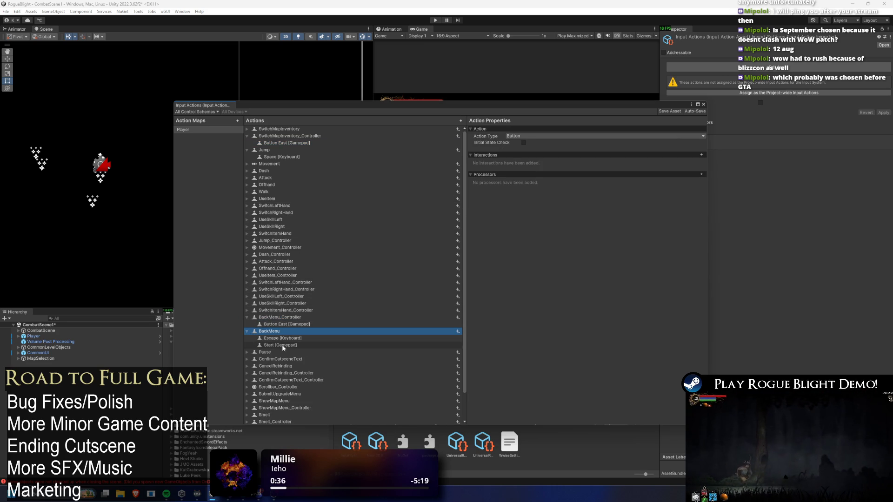
click(285, 317)
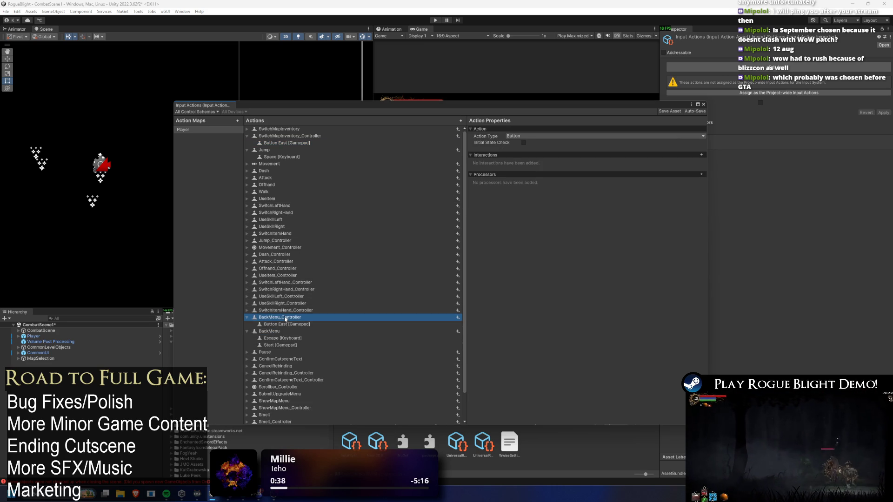
click(280, 339)
Move Start [Gamepad] into BackMenu_Controller, save the asset, close the editor, and press Play
mouse_move(279, 345)
mouse_down()
mouse_move(285, 326)
mouse_move(298, 325)
mouse_up()
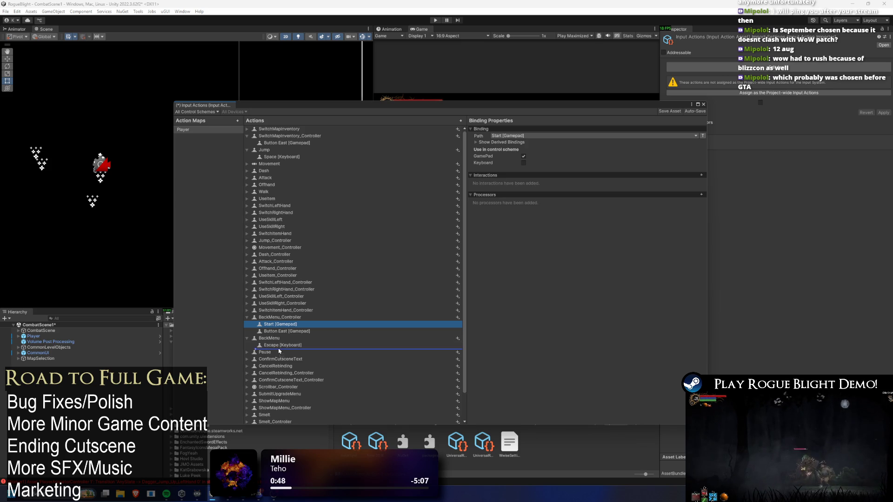
click(320, 292)
click(677, 111)
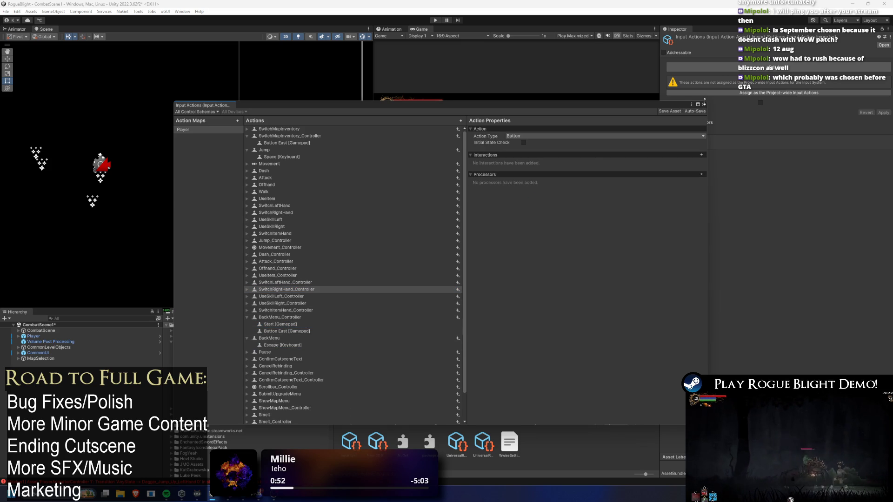
click(704, 104)
click(437, 20)
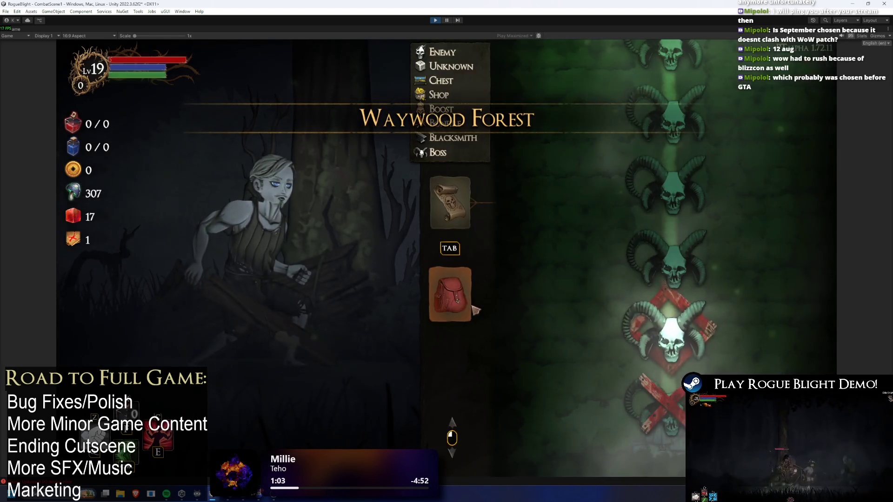
Open Equipment, focus the Body Slot, toggle the Ragged Top inventory repeatedly, then stop Play mode
click(450, 294)
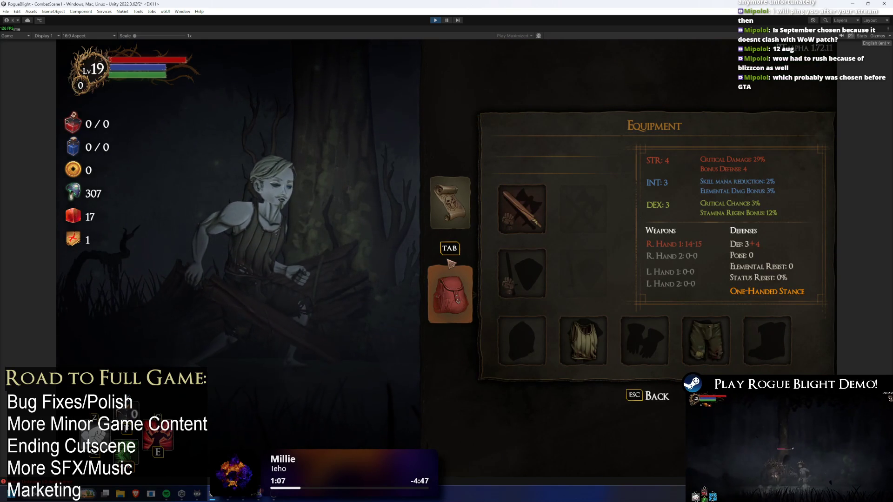
key(Right)
key(Right)
key(Return)
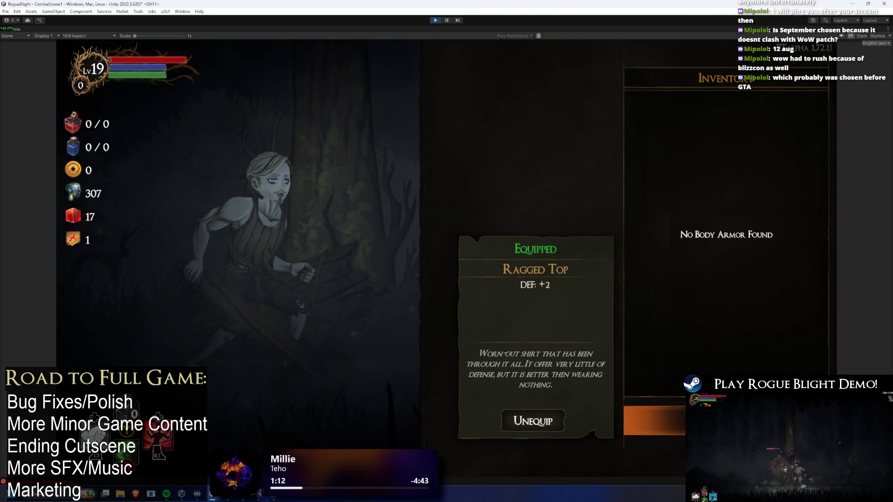
key(Escape)
key(Return)
key(Escape)
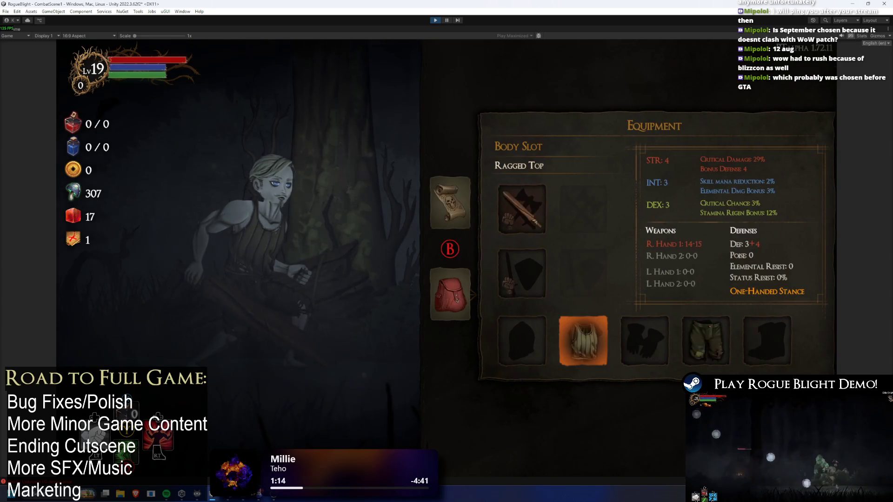
key(Return)
key(Escape)
key(Return)
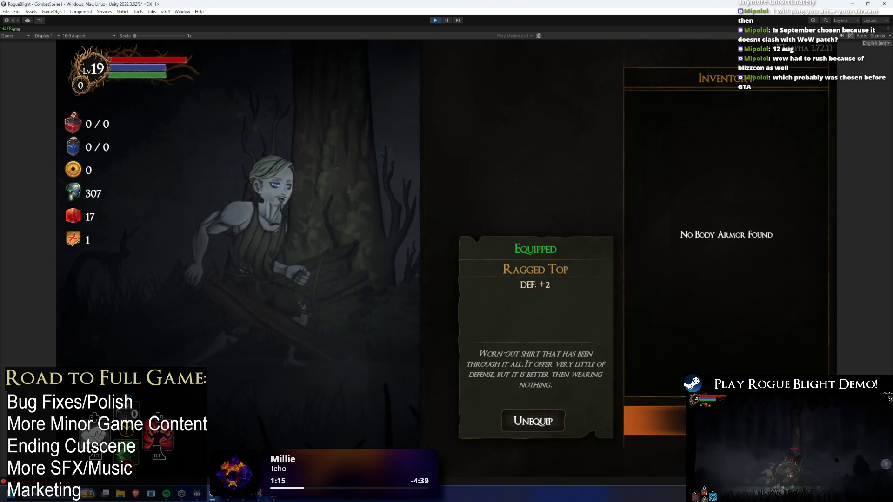
click(436, 20)
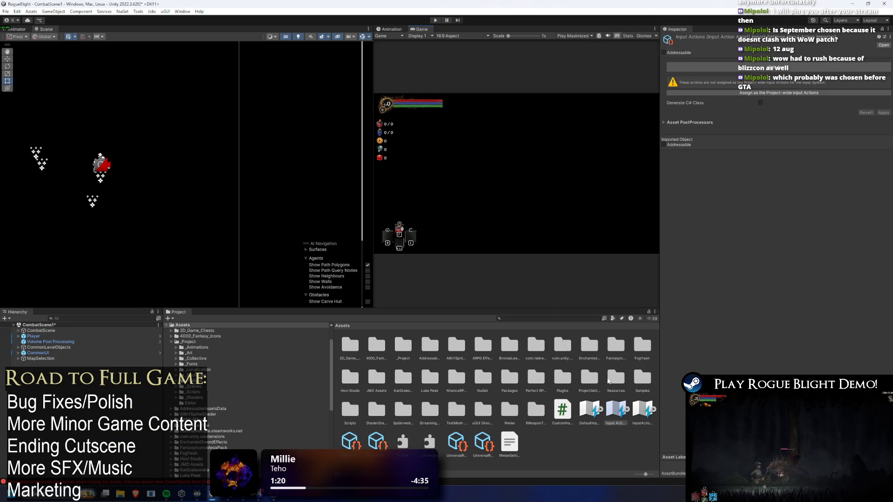
Drag Start [Gamepad] below Button East [Gamepad] in BackMenu_Controller, then close and save
double_click(615, 412)
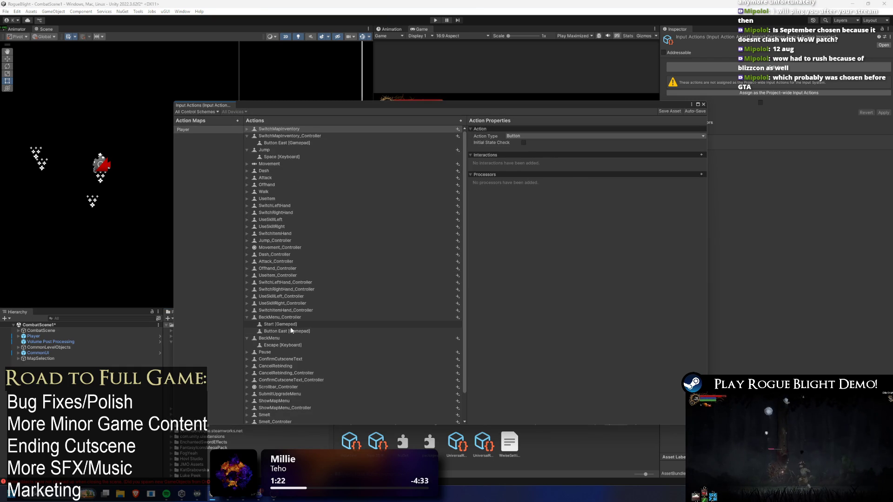
drag(261, 325, 445, 329)
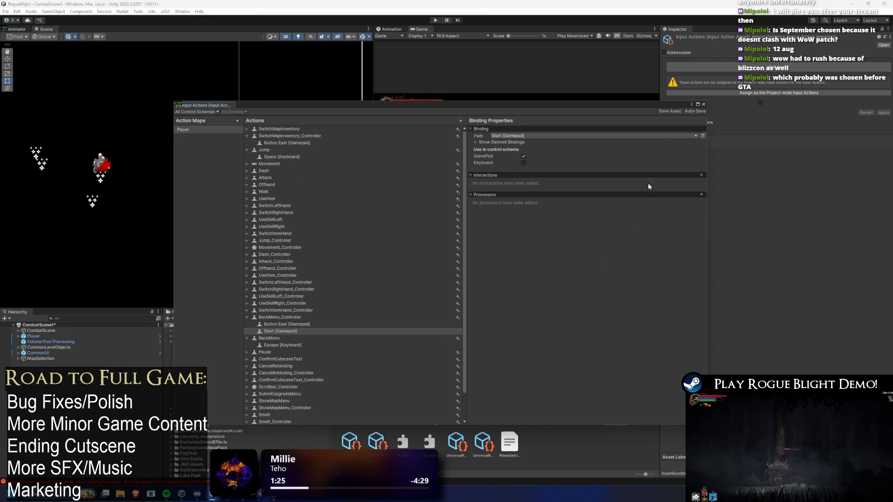
click(703, 104)
click(435, 259)
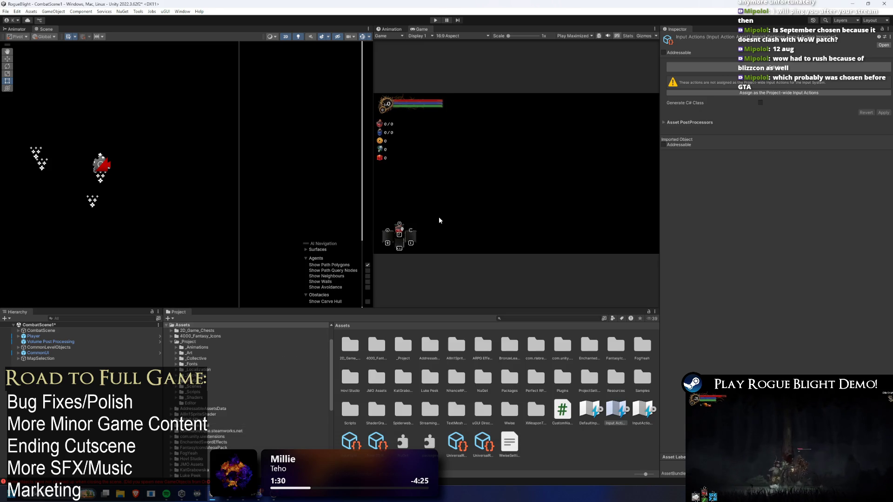
Enter Play mode and open the game's Equipment panel with the backpack button
click(434, 21)
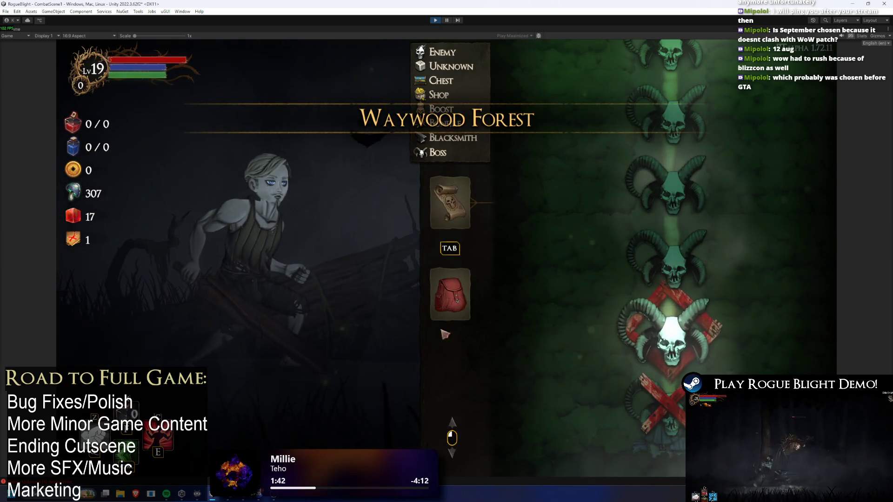
click(440, 304)
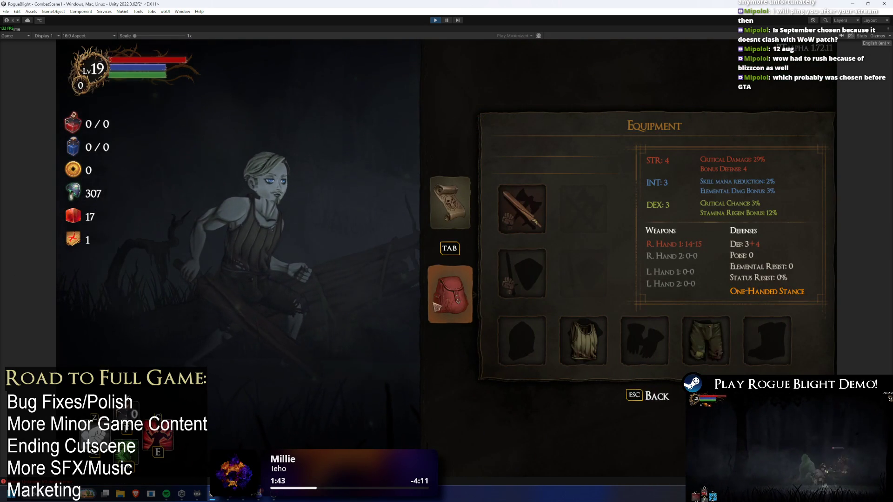
Move focus to the Hands slot, then open and close the hands armour inventory
key(Down)
key(Right)
key(Right)
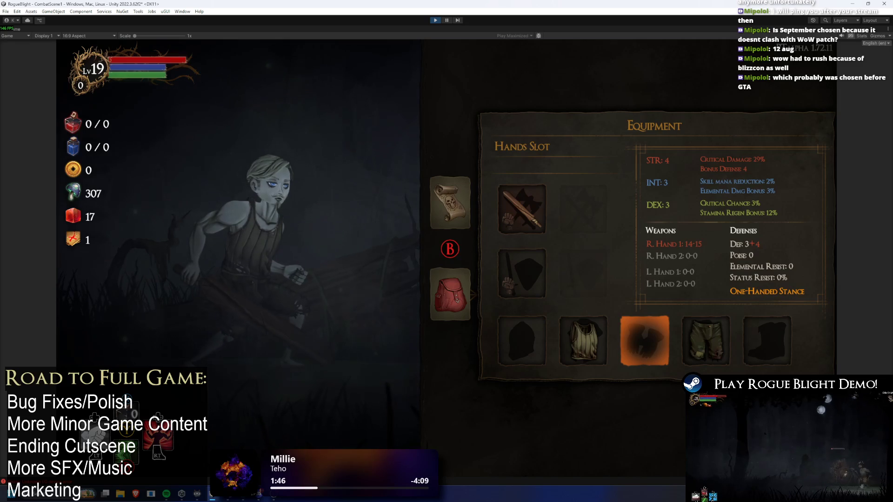
key(Return)
key(Escape)
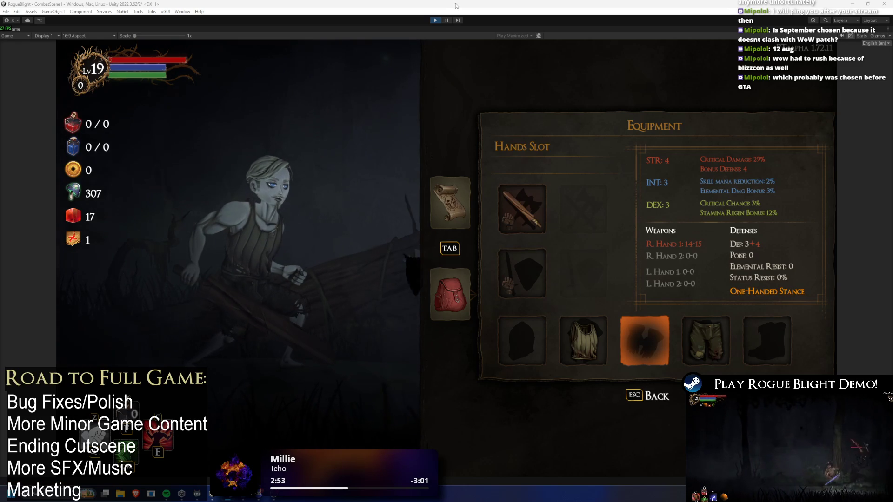
Stop and restart Play mode so the Waywood Forest map shows again
click(435, 20)
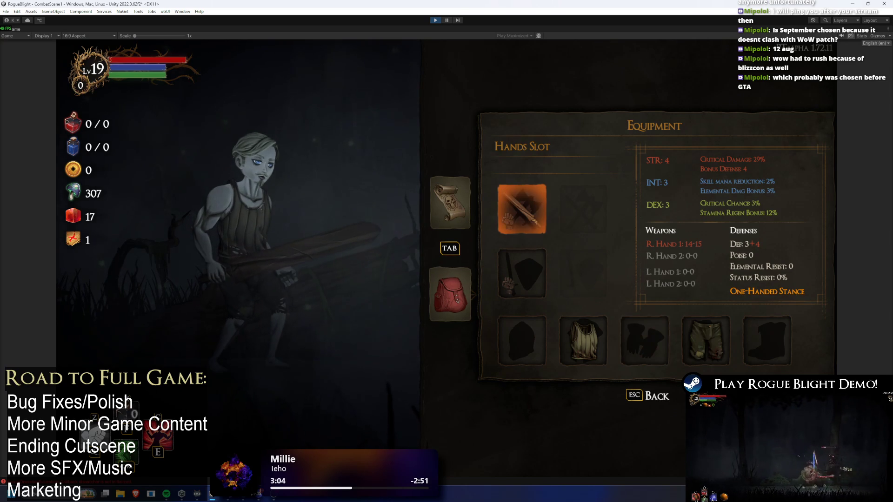
click(435, 20)
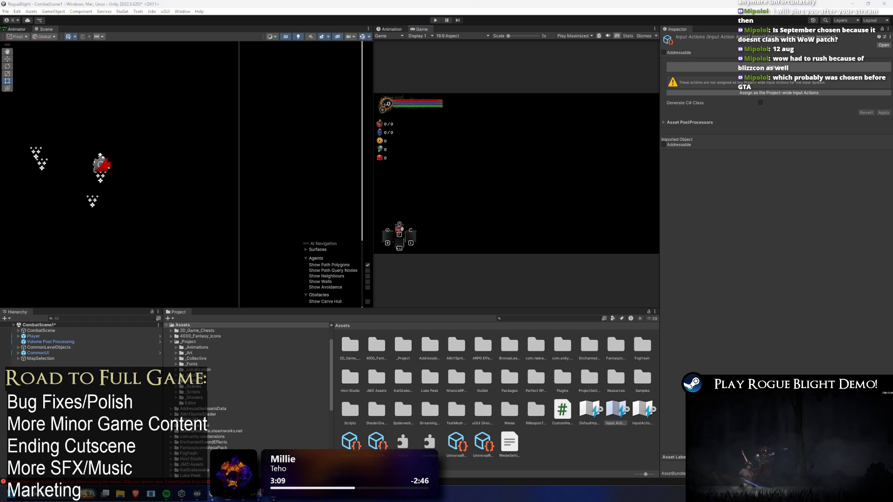
click(436, 20)
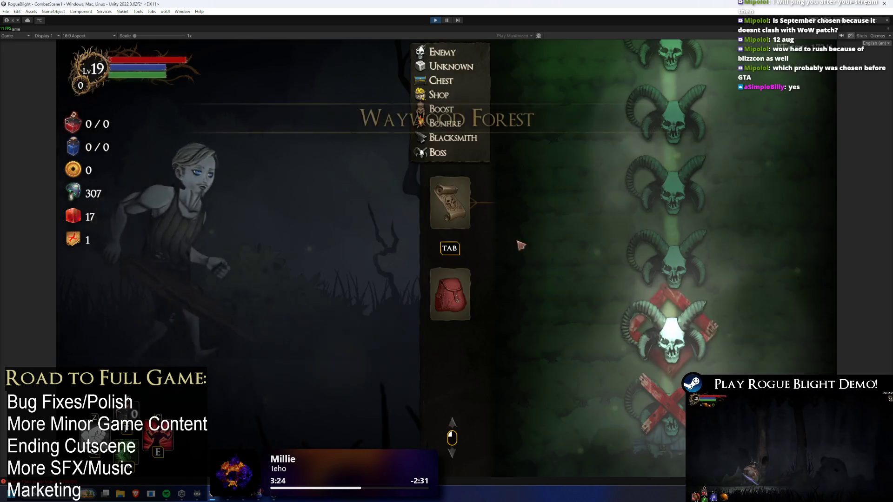
Toggle between map and equipment, opening and closing the right-hand weapon inventory
key(Tab)
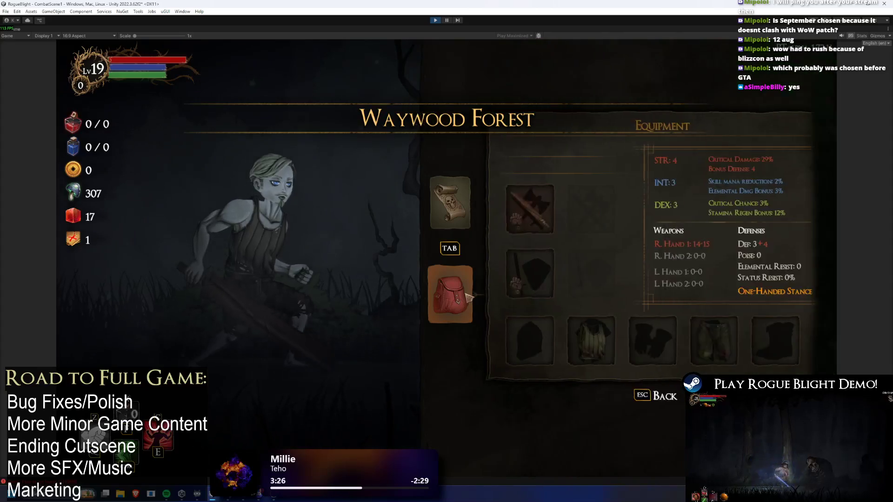
key(Escape)
key(Escape)
key(Tab)
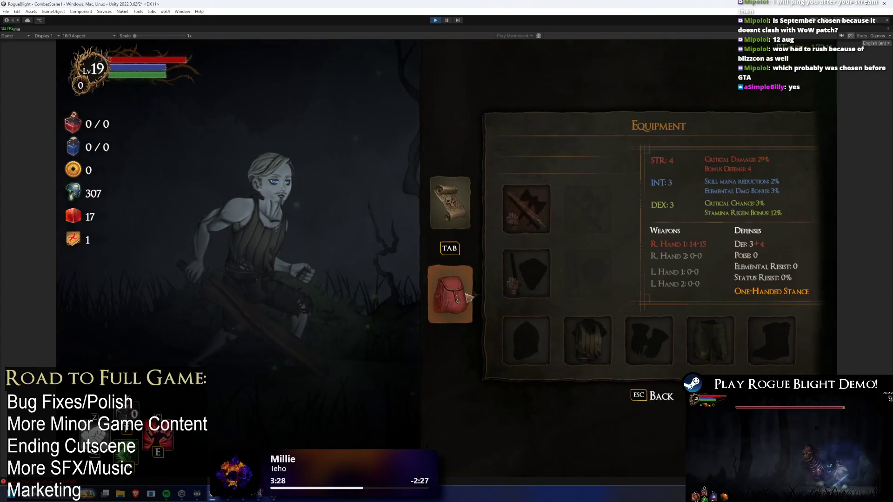
click(530, 216)
key(Escape)
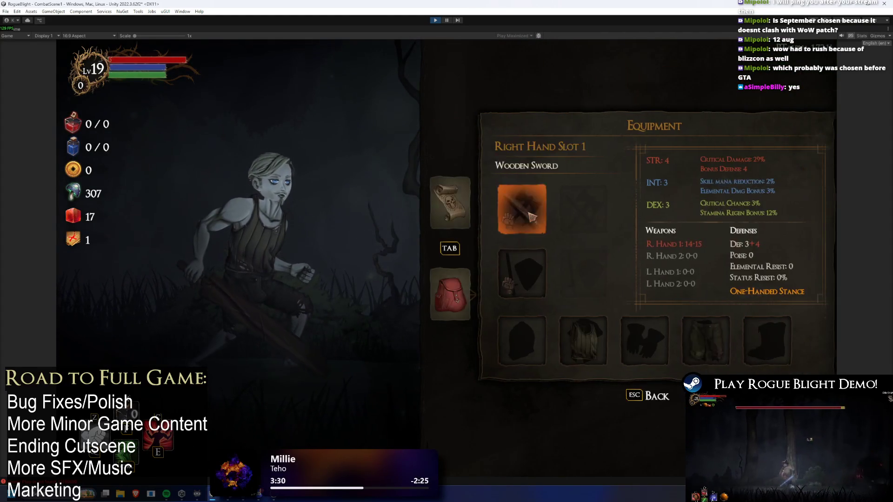
key(Tab)
key(Tab)
key(Tab)
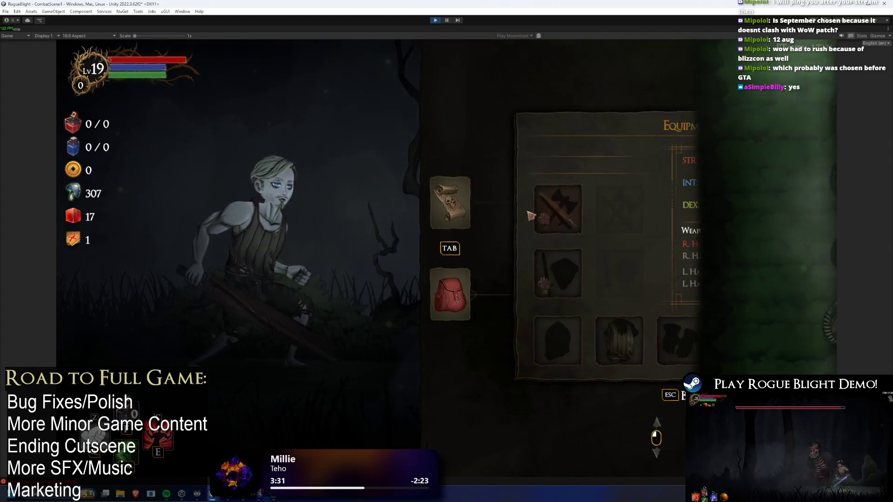
key(Tab)
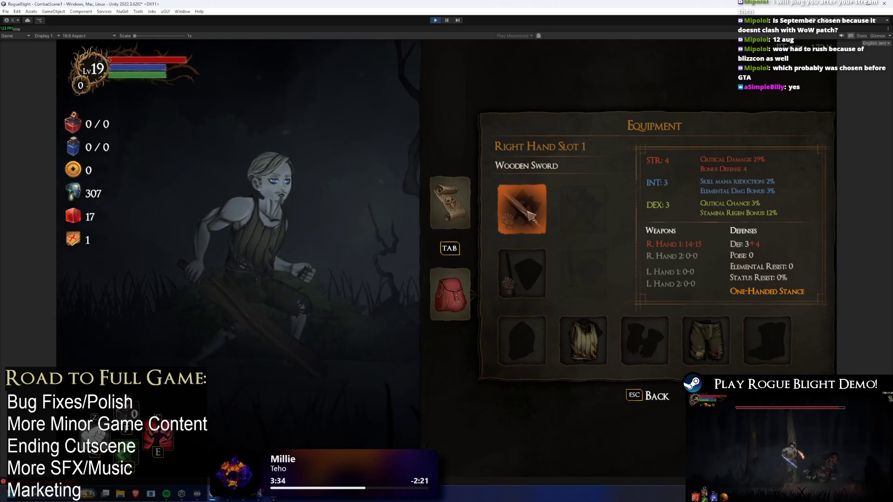
key(Return)
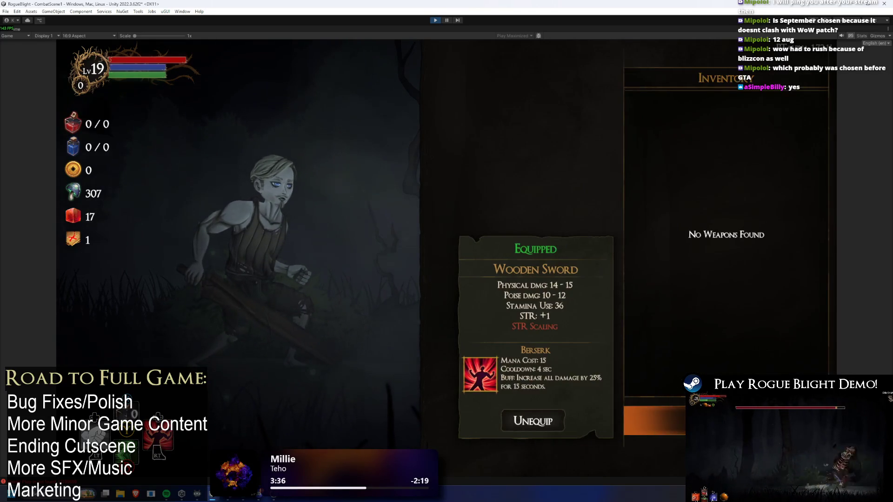
key(Escape)
key(Escape)
key(Escape)
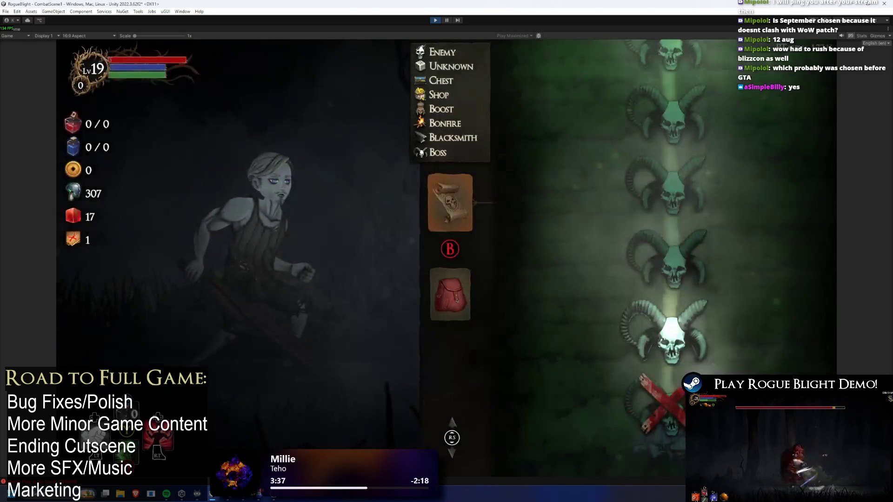
Focus Left Hand Slot 1, open the hands armour inventory, then back out to the pause menu
key(Tab)
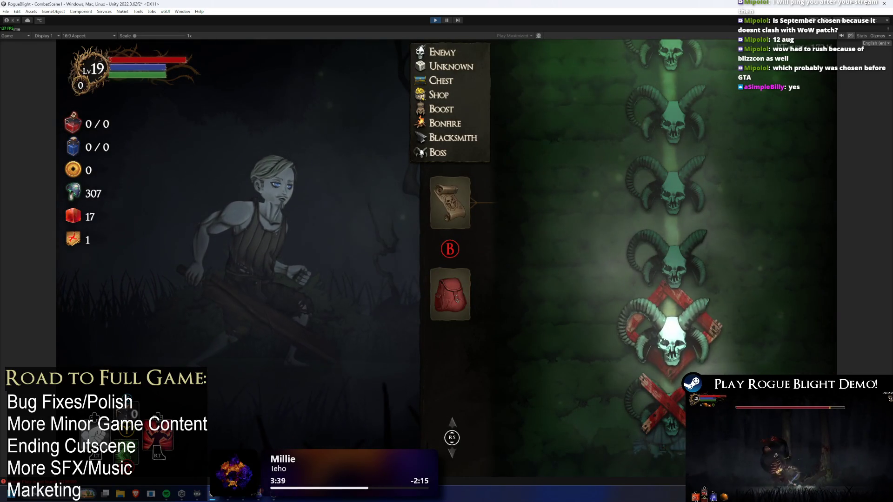
key(Right)
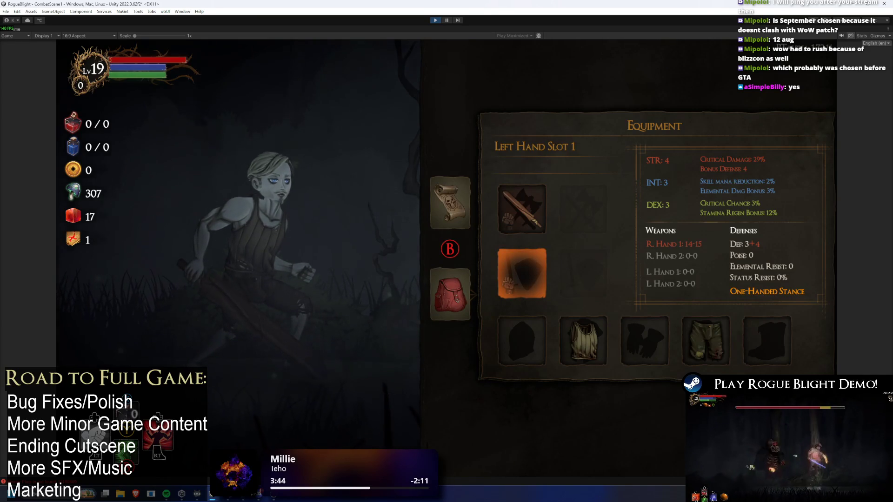
key(Escape)
key(Escape)
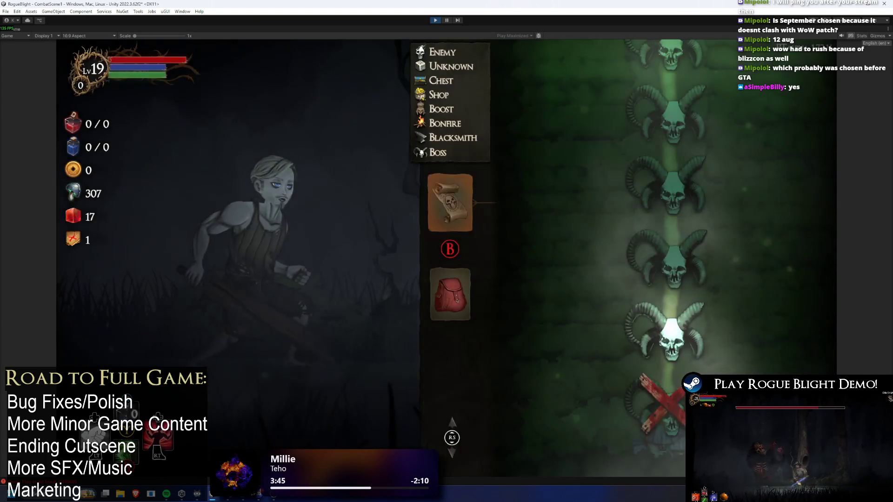
key(Return)
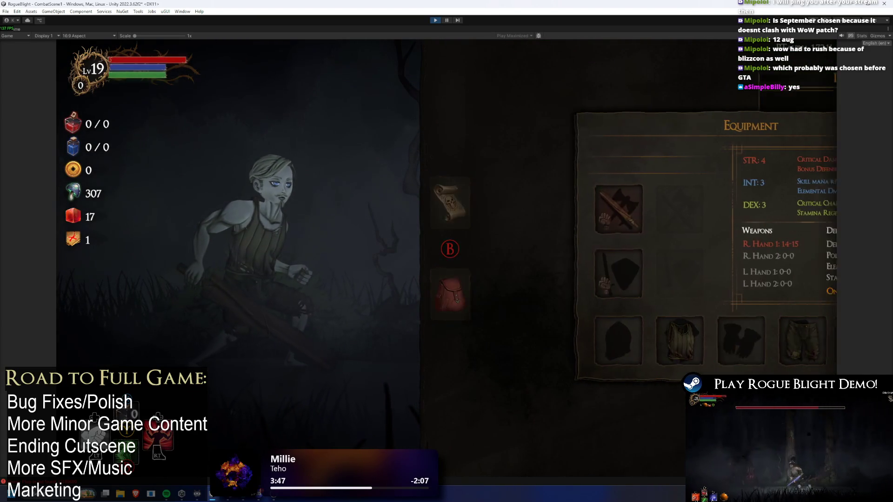
key(Return)
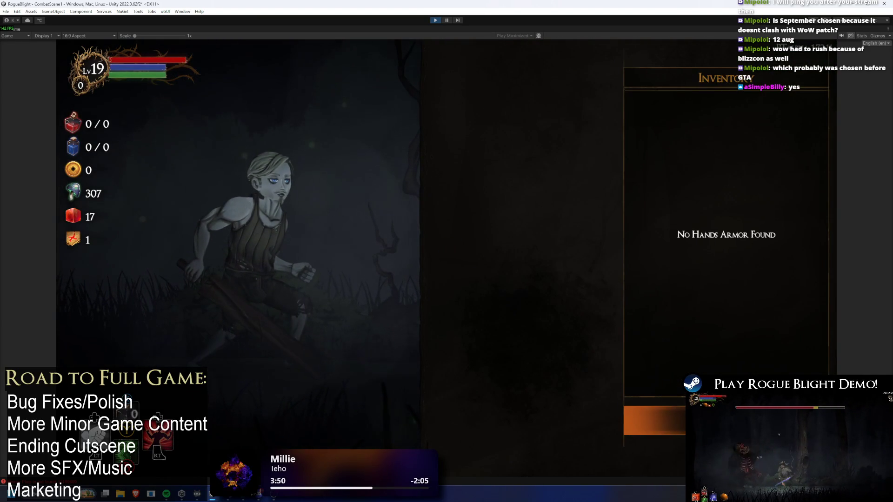
key(Escape)
key(Escape)
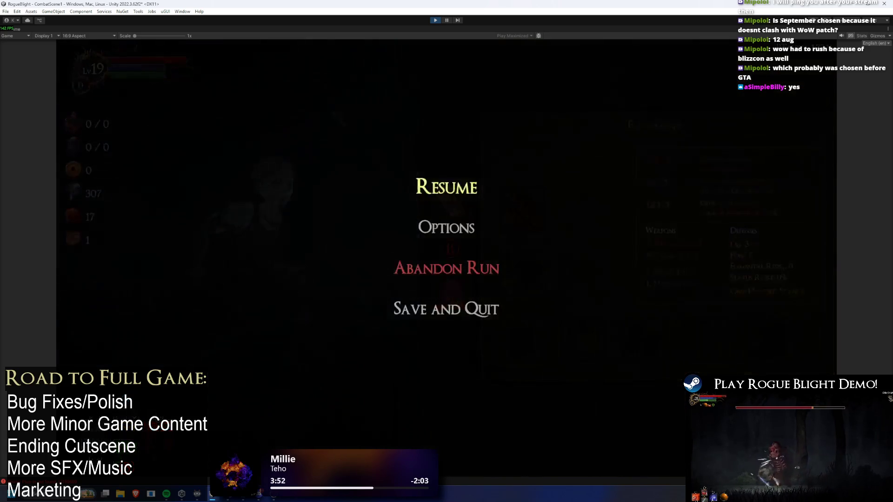
Resume the game, toggle the pause menu, and view and close the Wooden Sword details
key(Down)
key(Up)
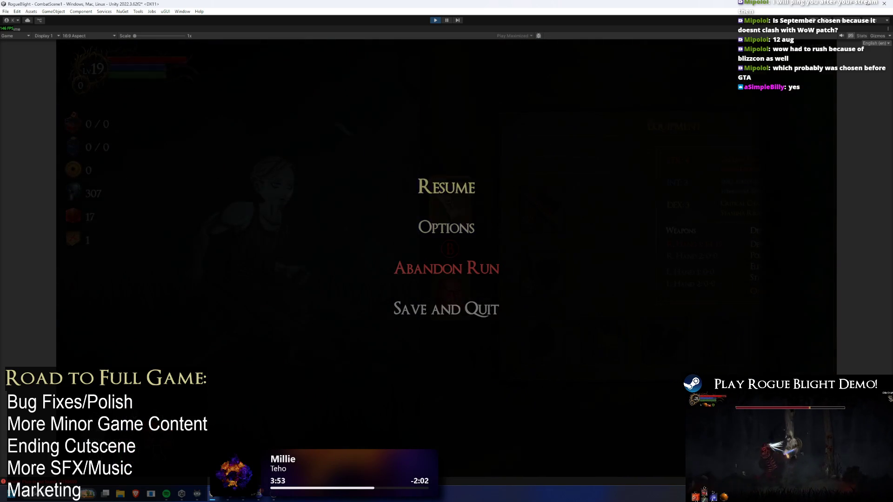
key(Return)
key(Return)
key(Escape)
key(Up)
key(Escape)
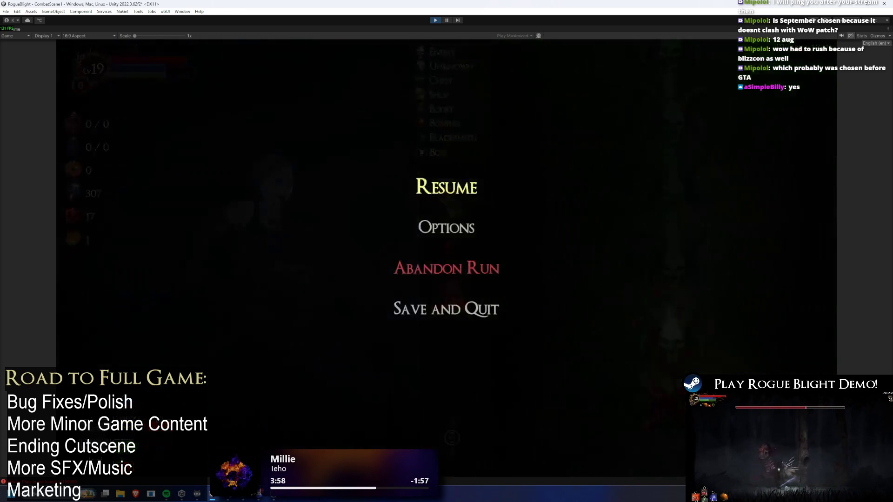
key(Escape)
key(Return)
key(Return)
key(Escape)
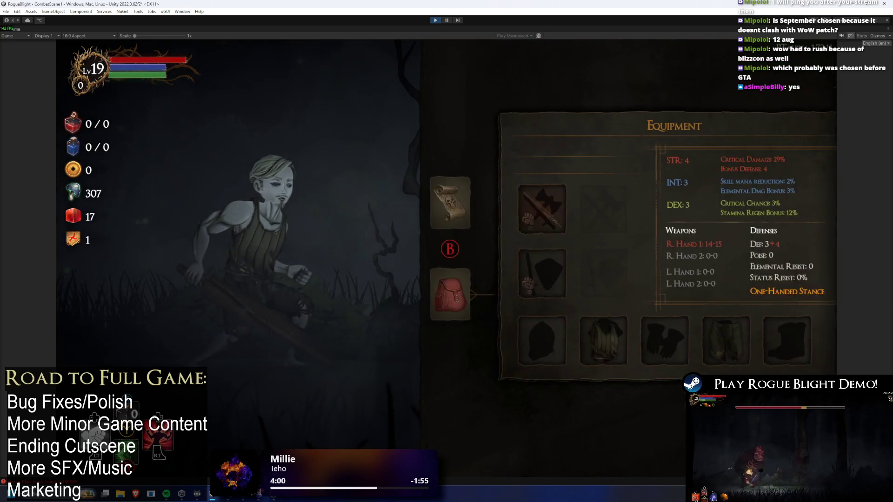
key(Escape)
key(Escape)
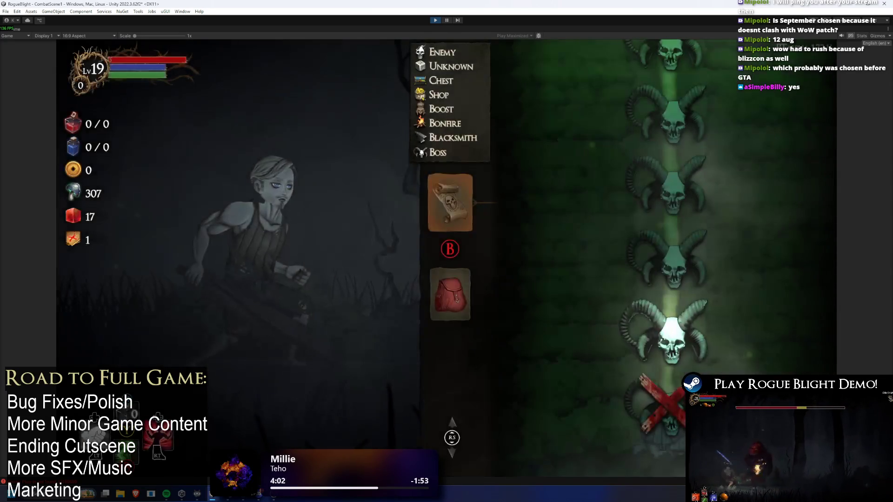
key(Return)
Move between Left and Right Hand Slot 1 and switch repeatedly between equipment and map
key(Right)
key(Up)
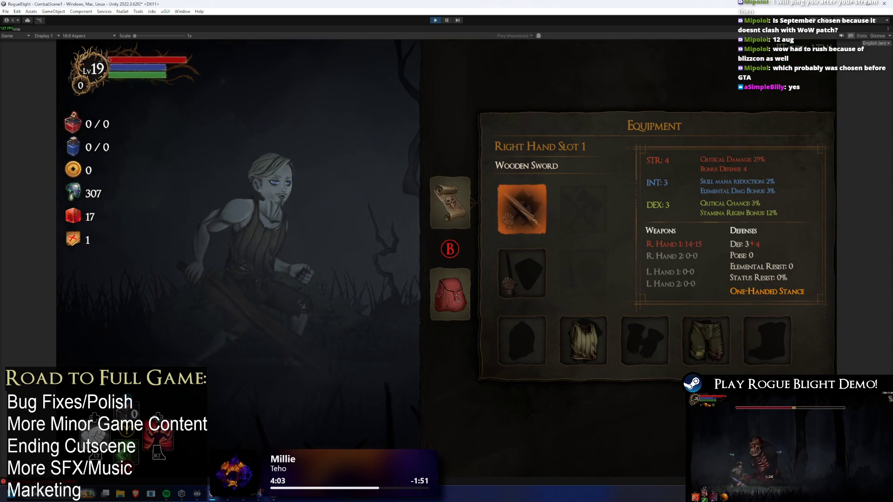
key(Left)
key(Down)
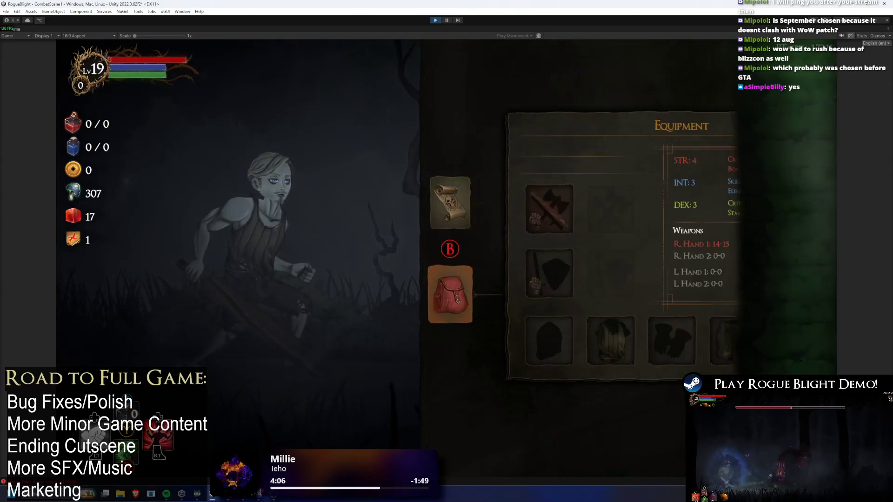
key(Right)
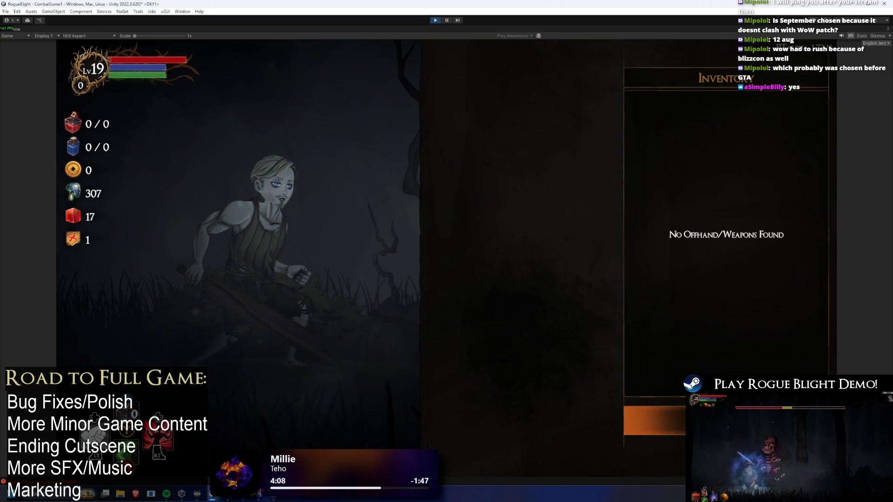
key(Left)
key(Up)
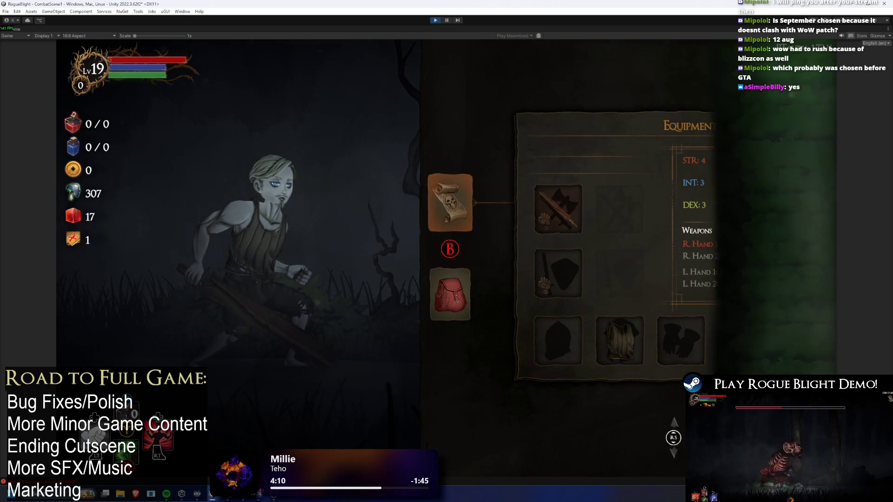
key(Down)
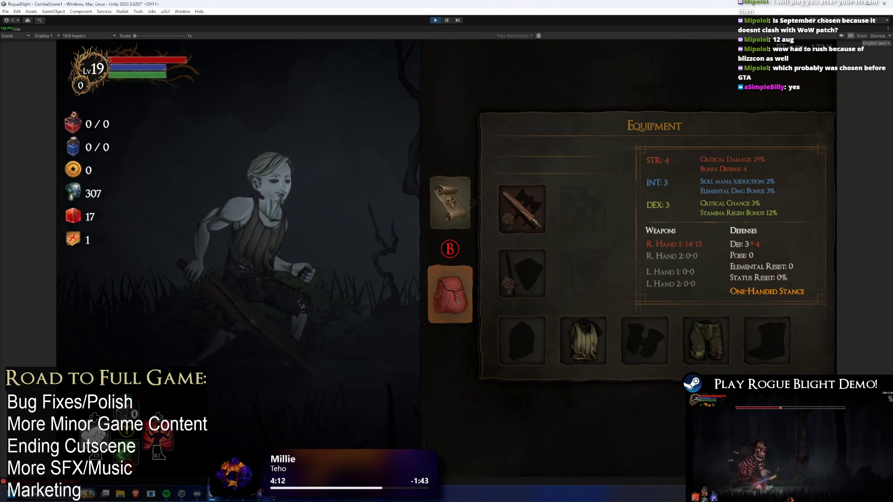
key(Up)
key(Down)
key(Up)
Open and close the pause menu from the map and equipment, then stop Play mode
key(Escape)
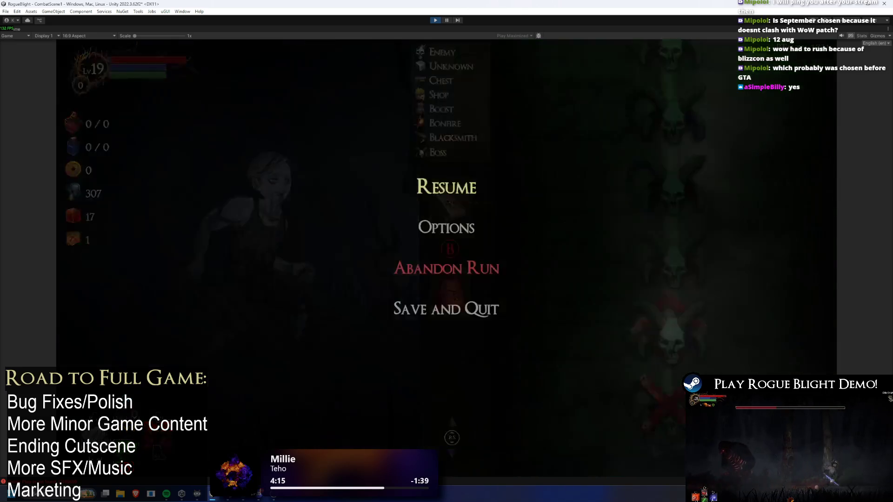
key(Escape)
key(Down)
key(Right)
key(Escape)
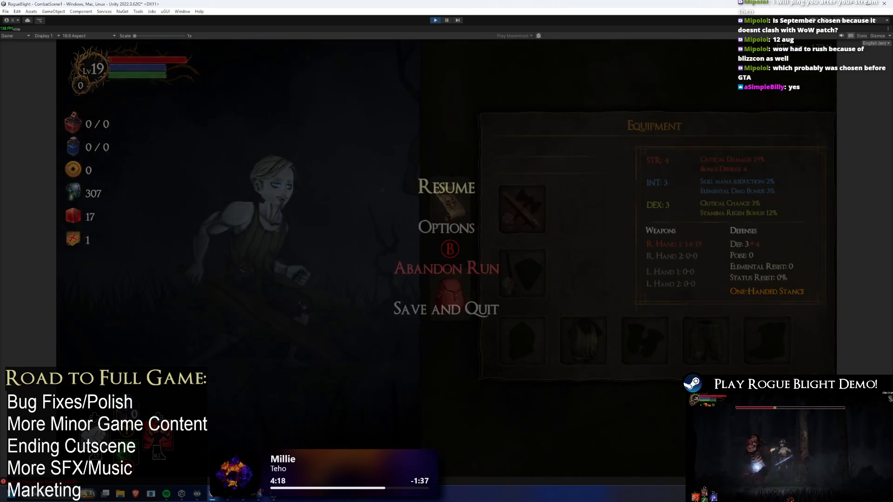
key(Escape)
key(Up)
key(Down)
key(Up)
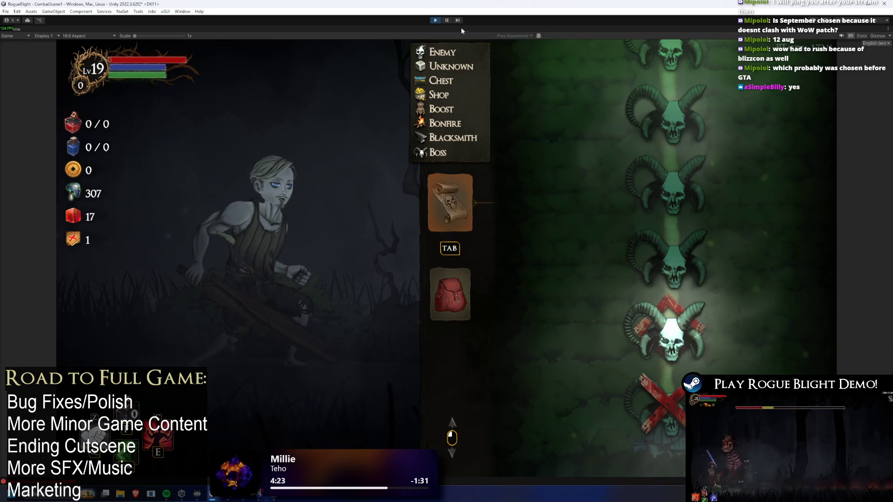
click(435, 20)
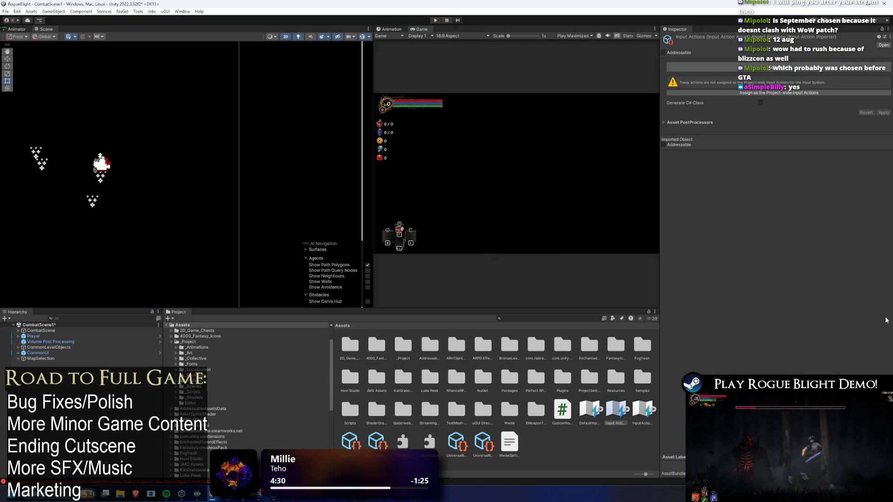
Open the Input Actions asset, inspect SwitchMapInventory_Controller, and start Play mode again
double_click(616, 409)
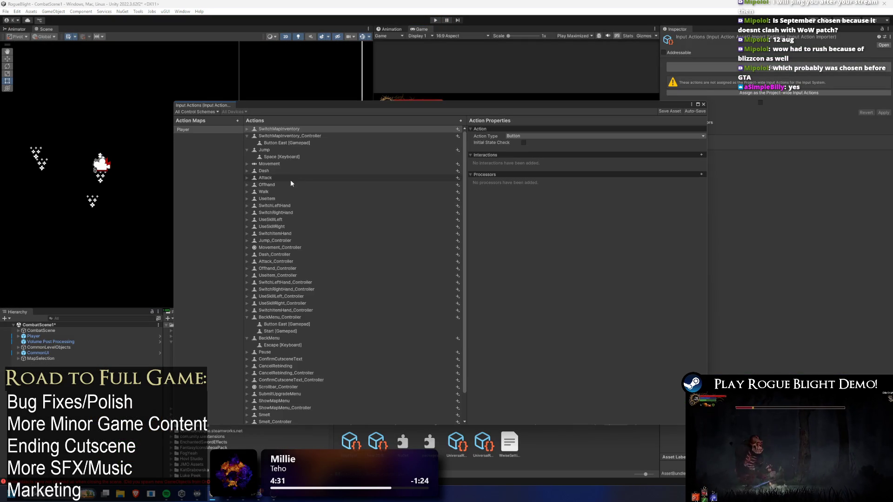
click(285, 138)
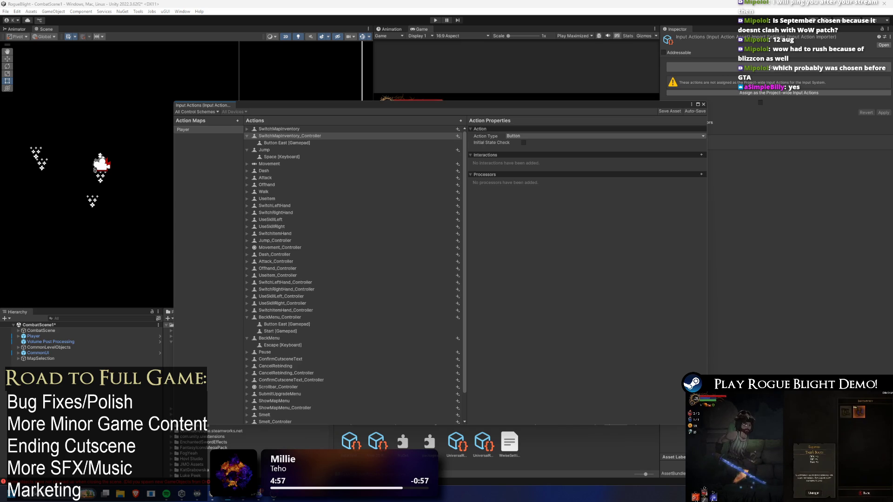
click(435, 20)
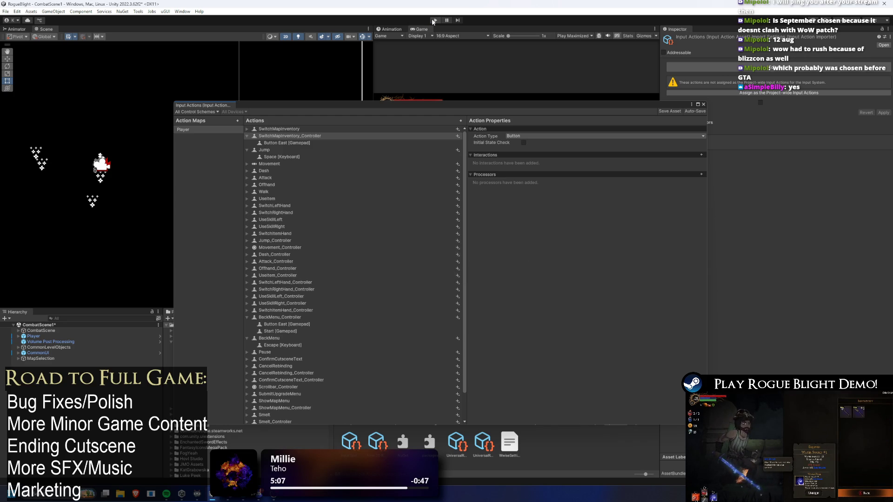
click(433, 21)
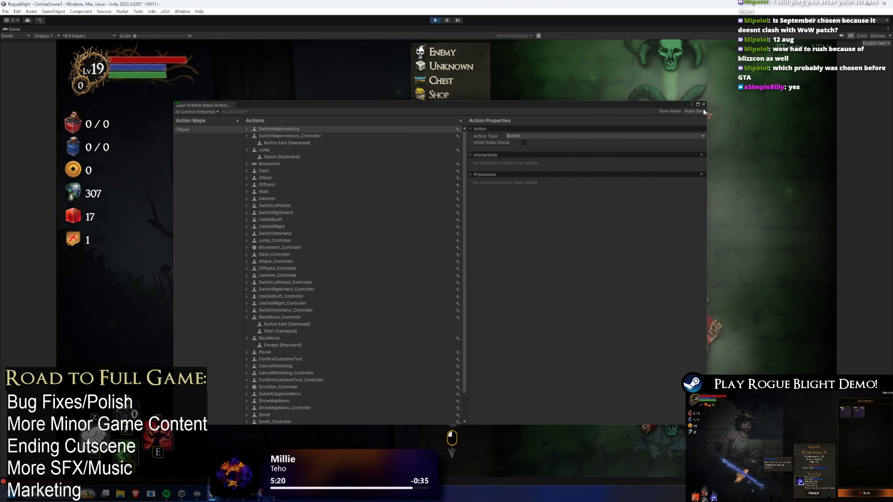
Toggle the pause menu, switch to equipment, then open and close the empty Head armor list
key(Escape)
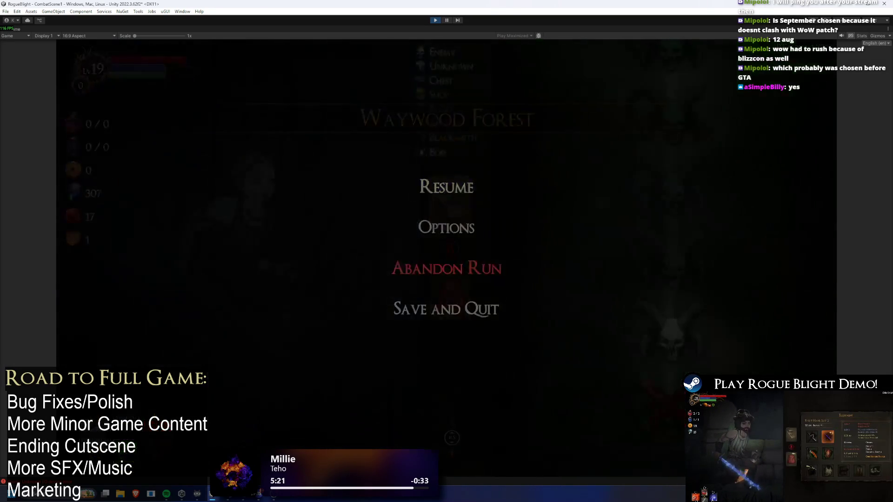
key(Escape)
key(Tab)
key(Escape)
key(Escape)
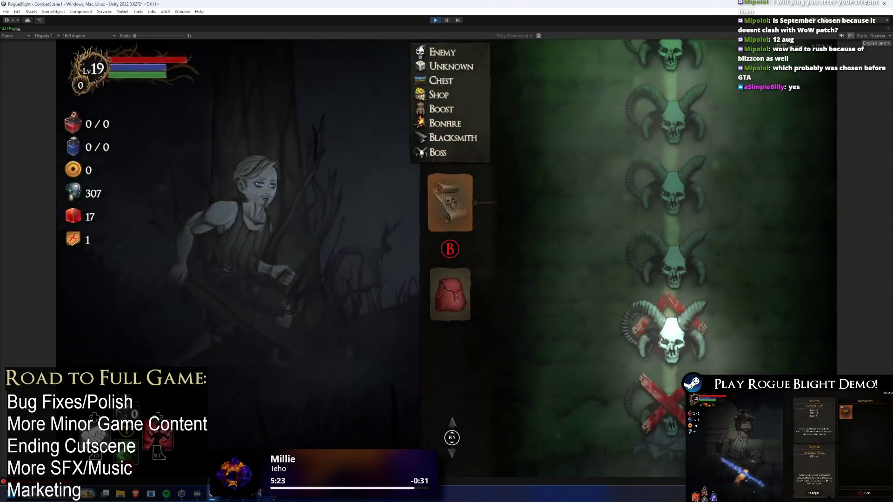
key(Tab)
key(Right)
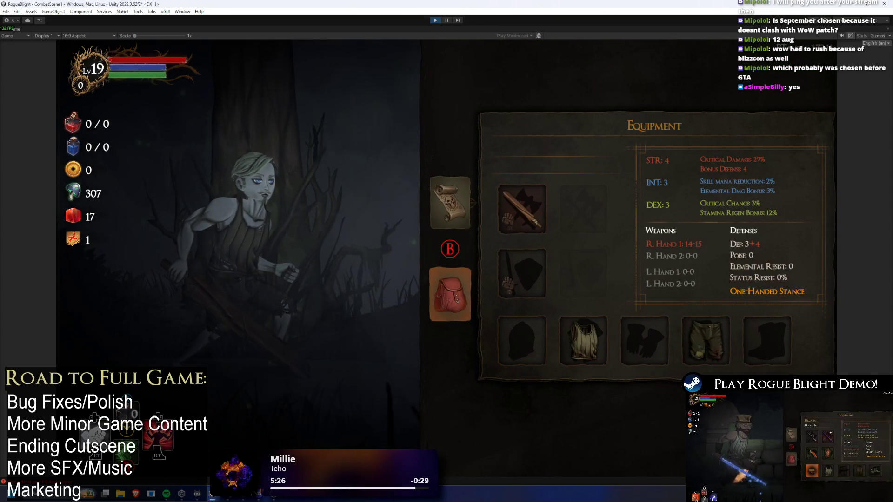
key(Up)
key(Down)
key(Return)
key(Escape)
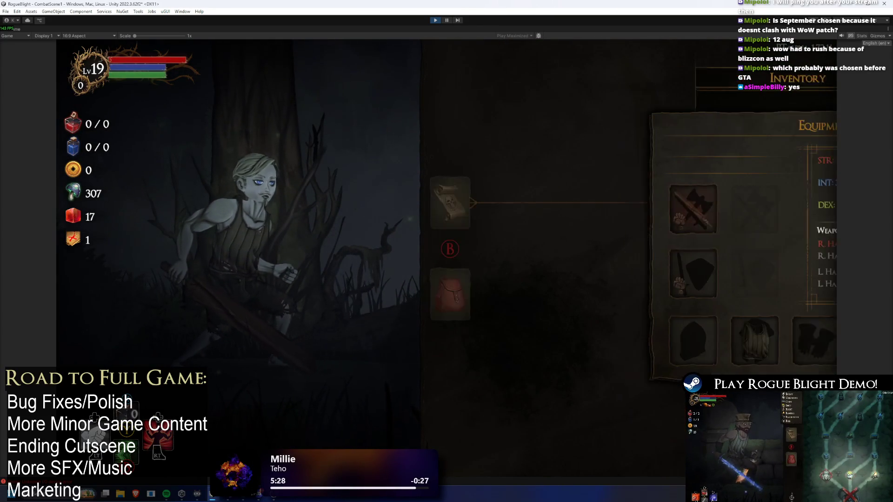
Pause over equipment, switch to the map, select Left Hand Slot 1, then pause and return to the map
key(Escape)
key(Escape)
key(Tab)
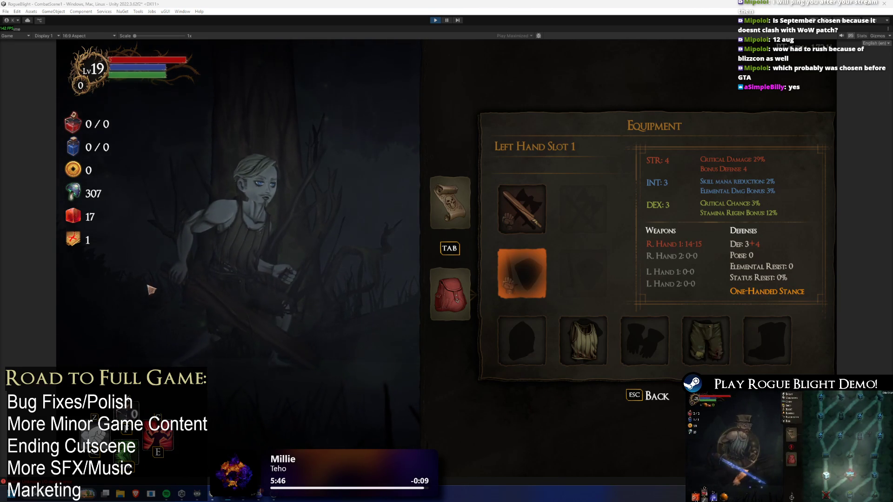
key(Tab)
key(Tab)
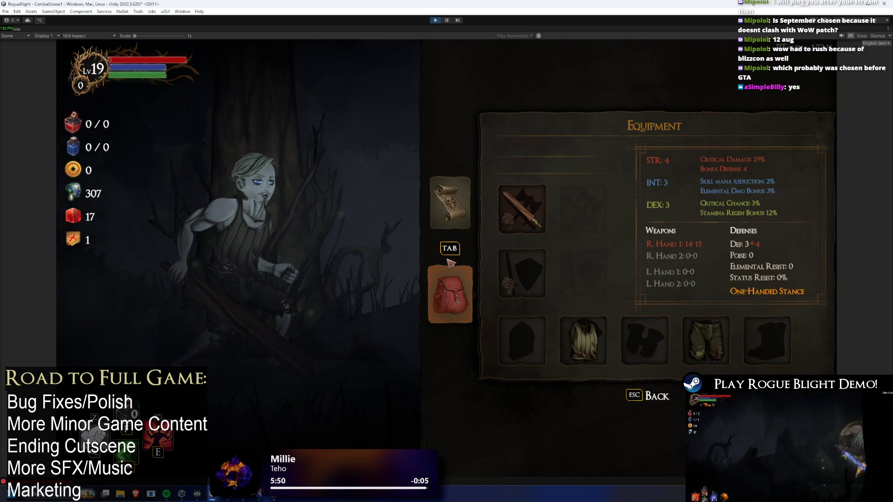
key(Right)
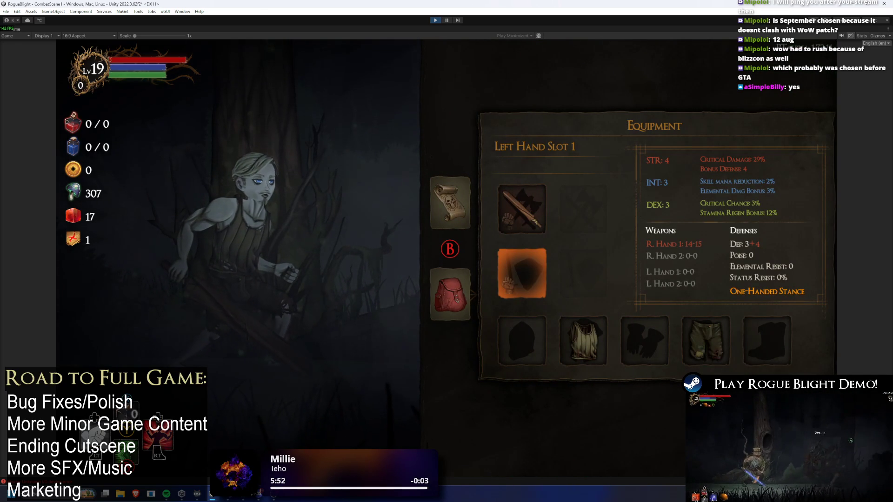
key(Escape)
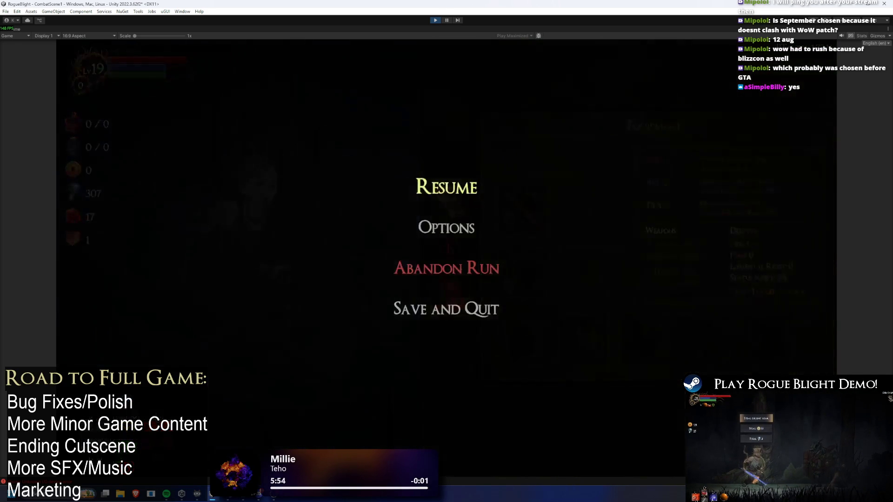
key(Escape)
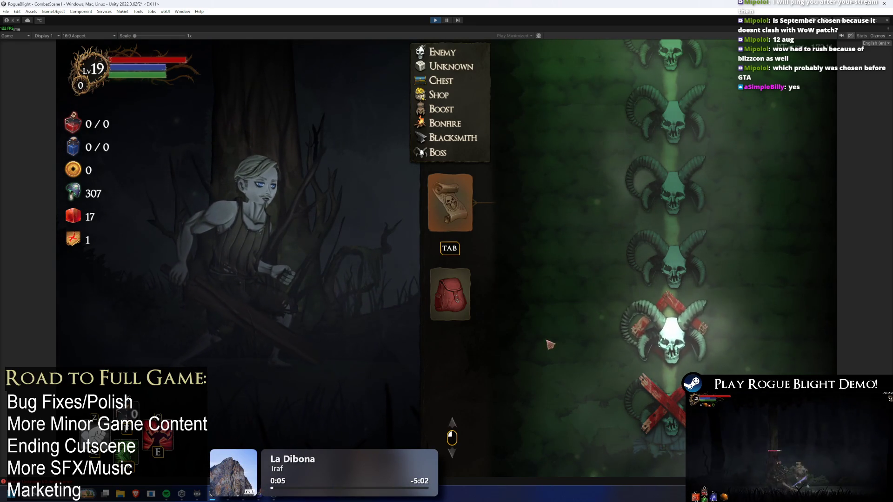
click(439, 310)
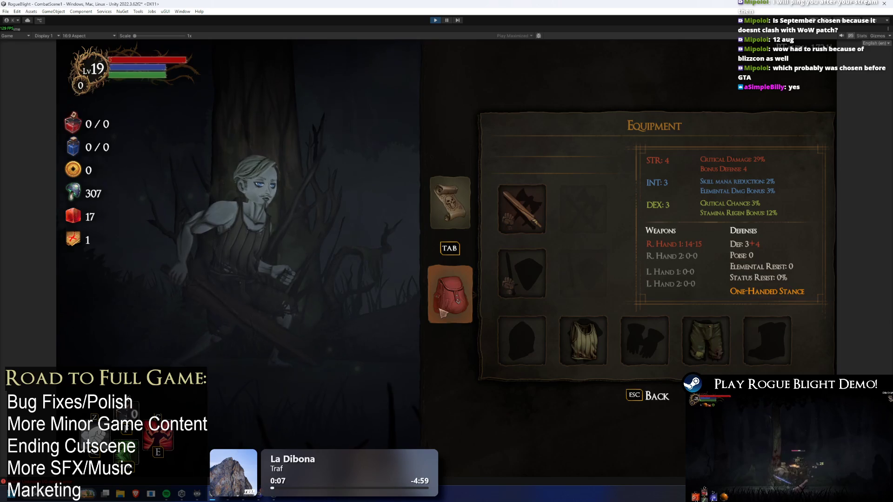
key(Escape)
key(Up)
key(Up)
key(Return)
key(Return)
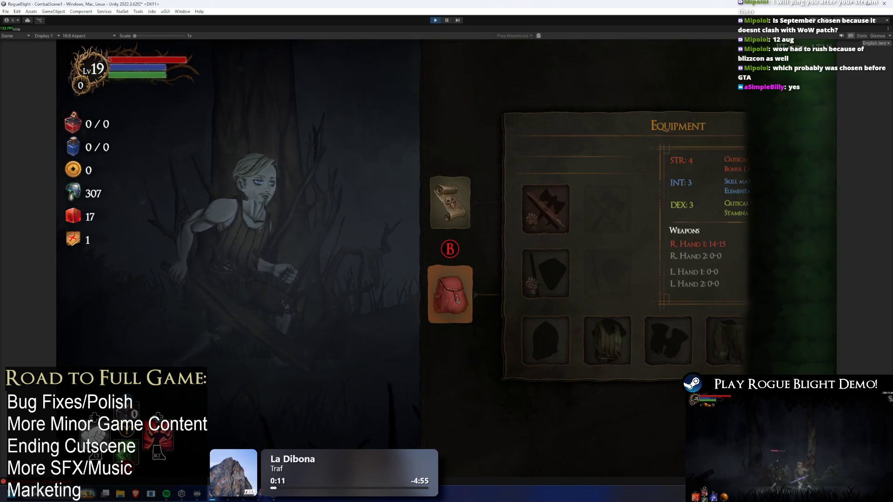
key(Right)
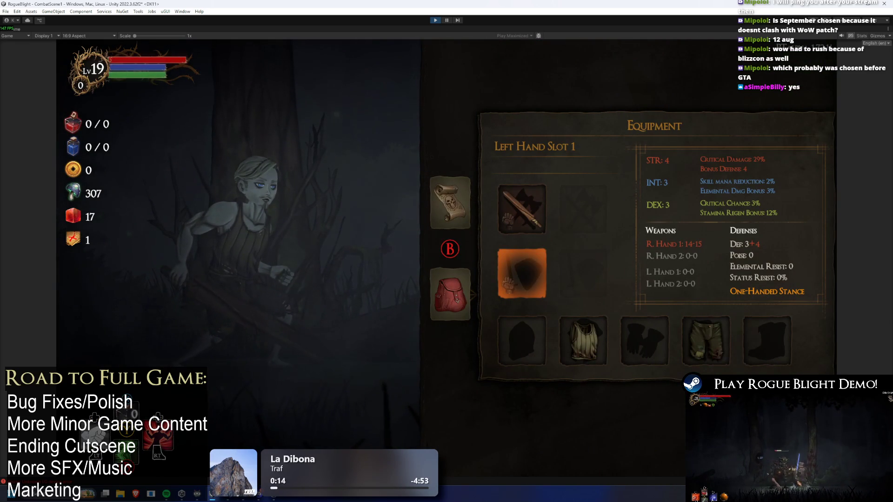
key(Tab)
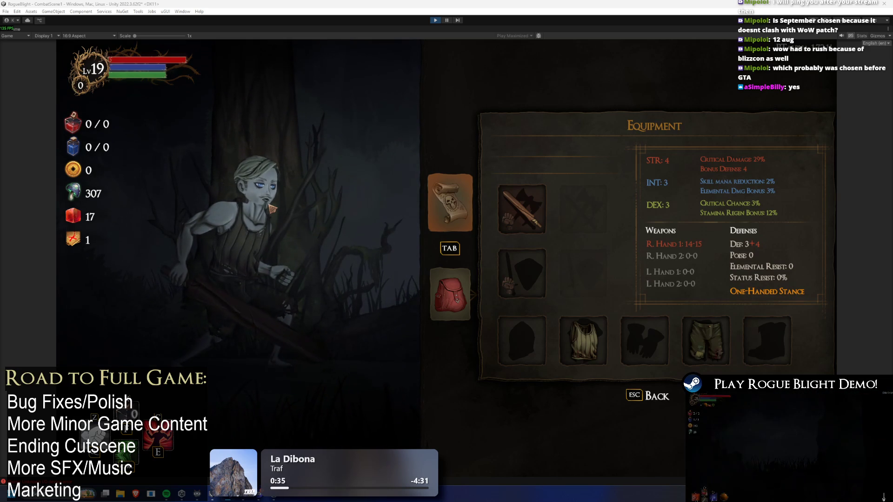
key(Down)
key(Up)
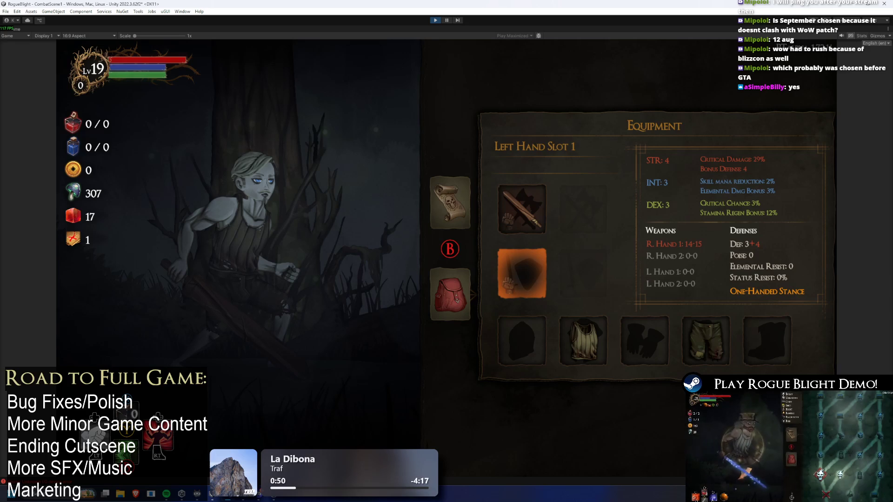
key(Escape)
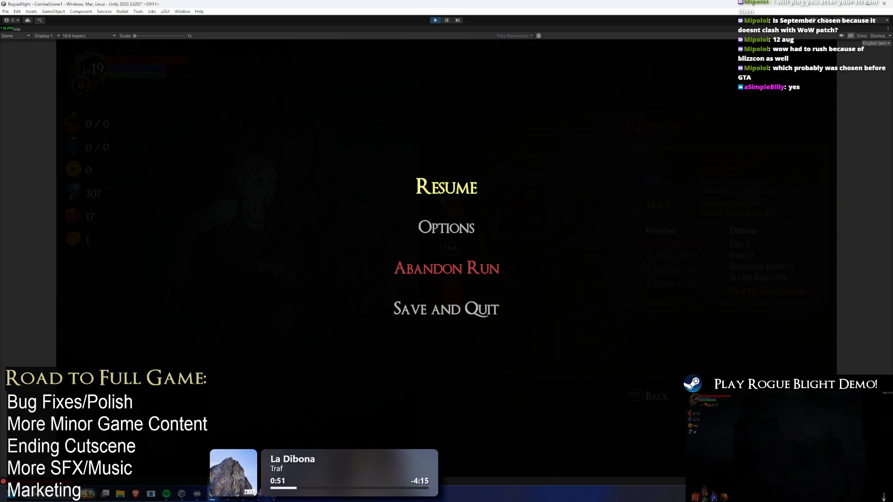
click(455, 192)
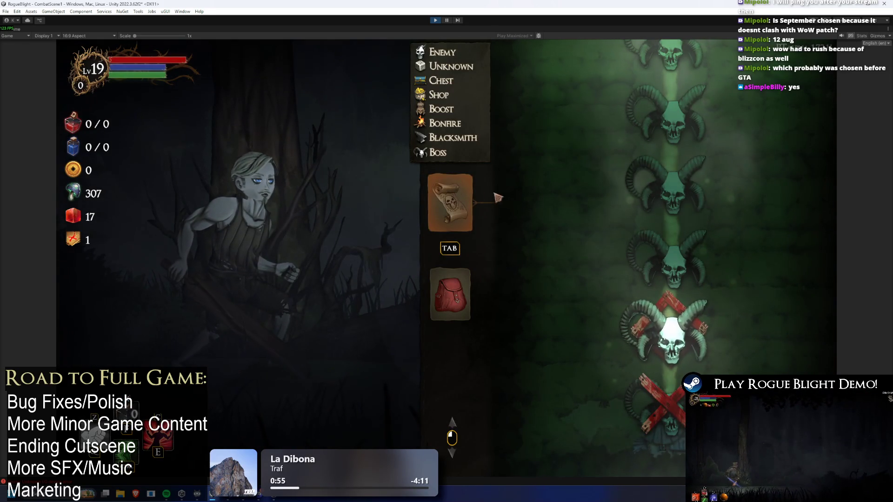
click(450, 294)
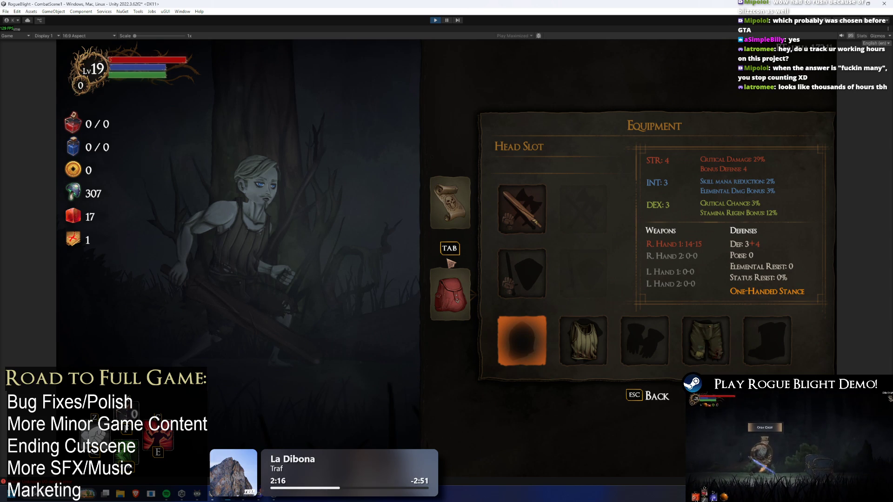
Bring up the Windows Start menu search over the running game
key(super)
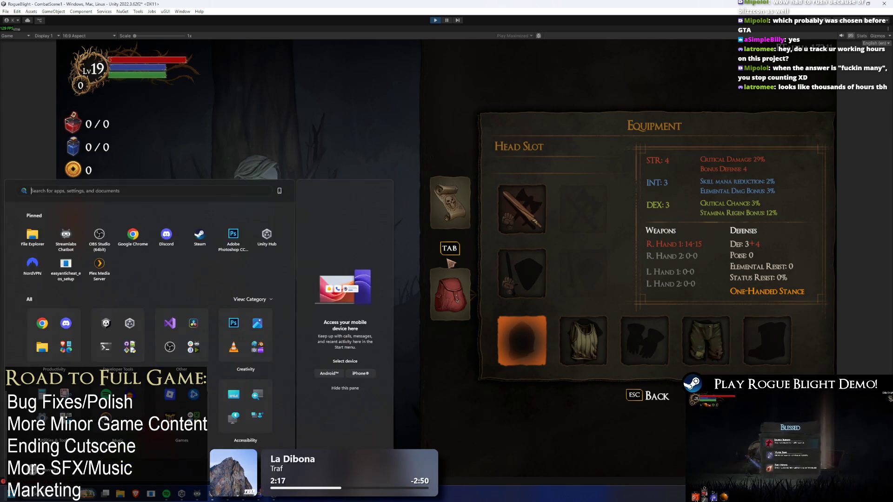
Launch Calculator and compute 3 × 5 + 12 = 27, then try × 365
text(calculator)
key(Escape)
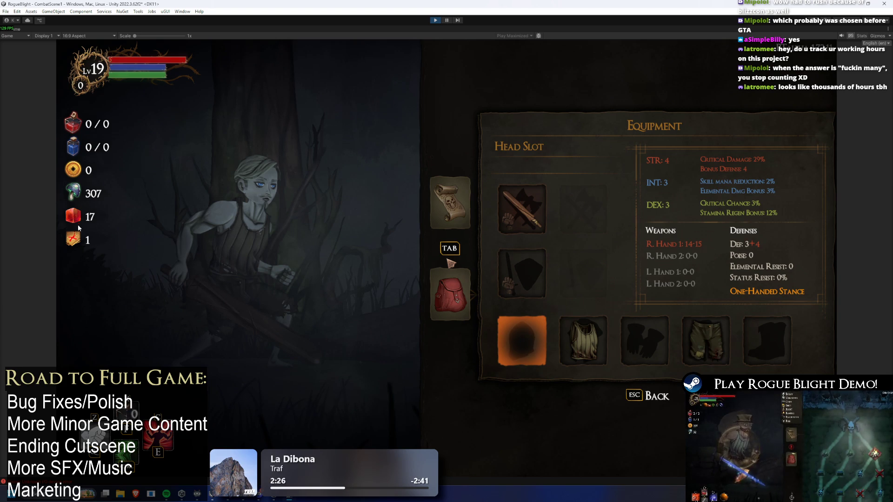
text(3*5)
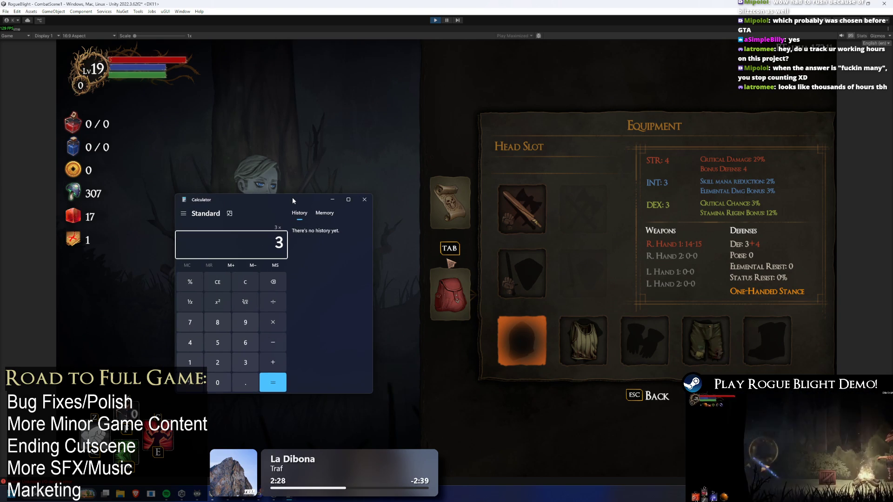
key(Return)
text(12)
key(Return)
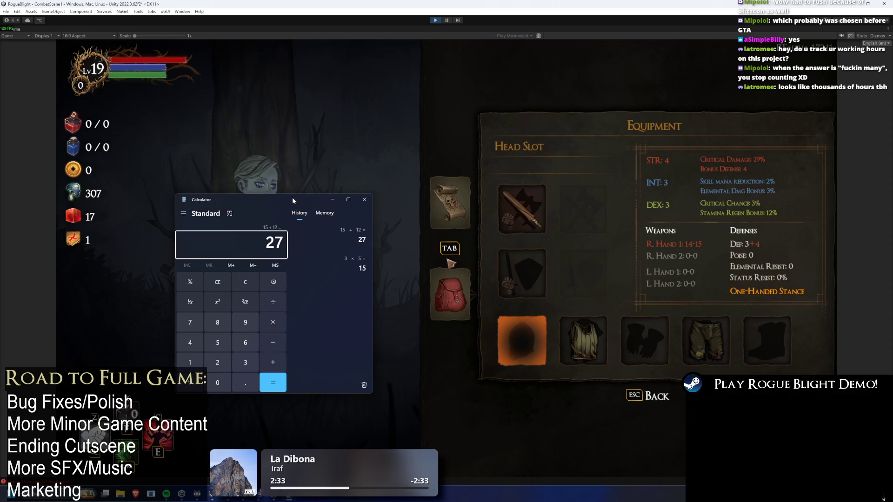
text(*36)
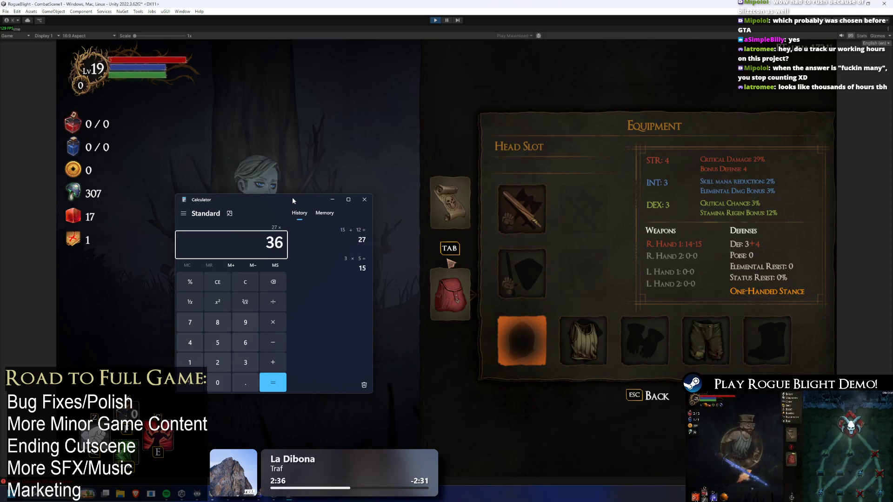
text(5)
key(Return)
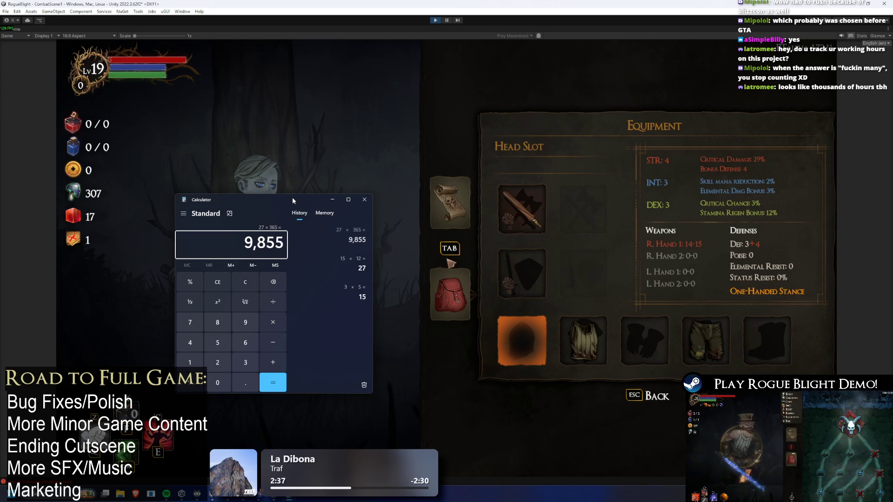
Clear the calculator and re-enter 3*5+12 to get 27 again
text(*)
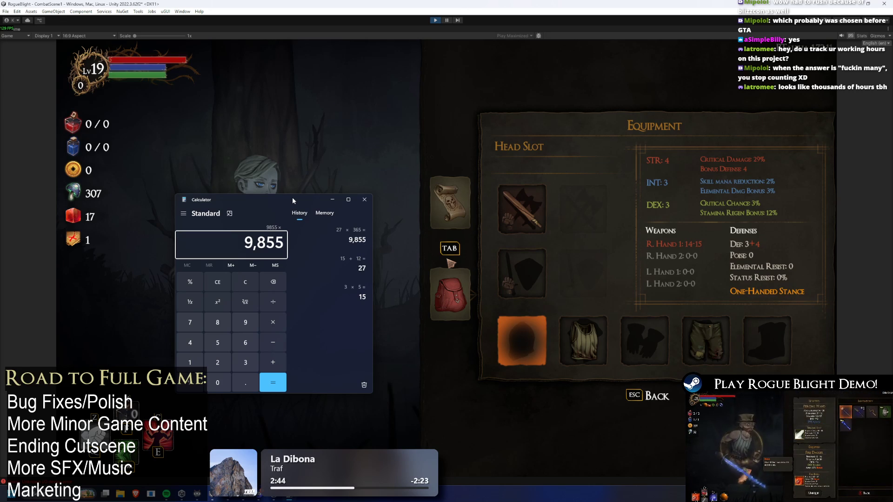
key(Escape)
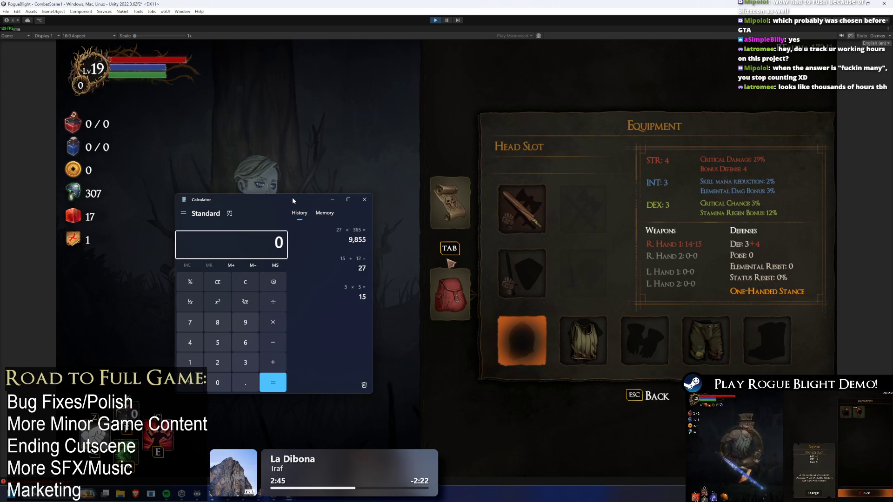
text(3)
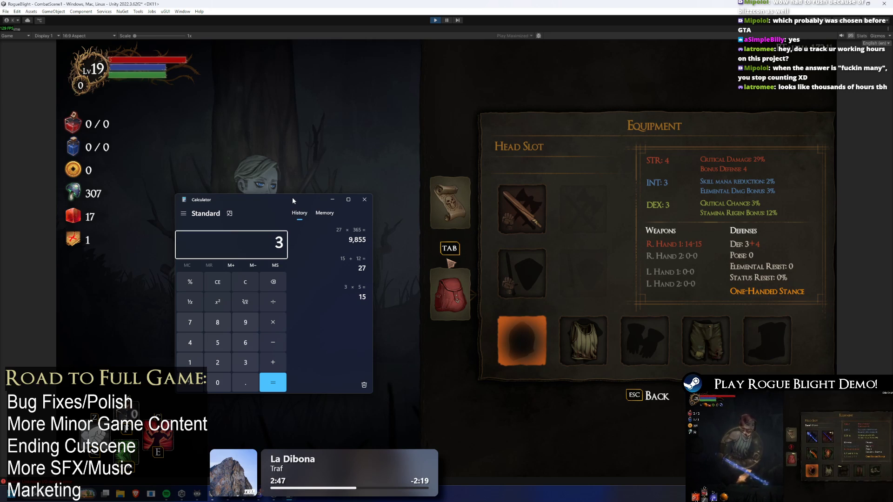
text(.5)
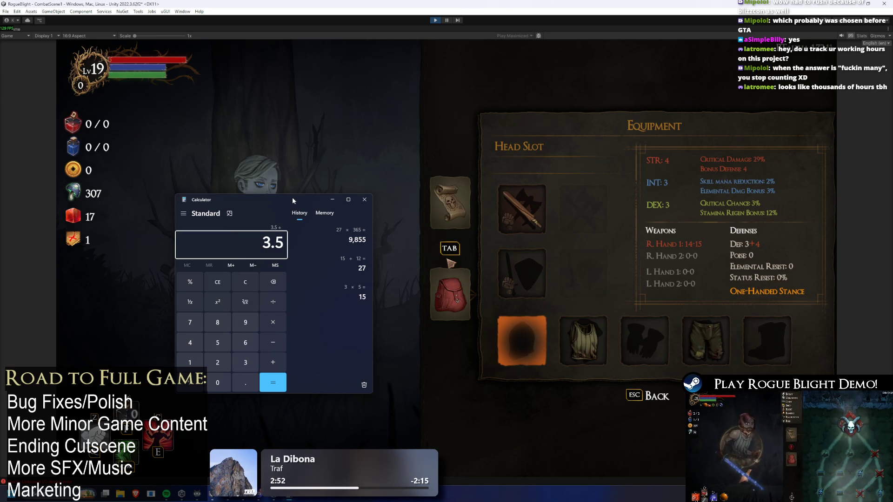
text(+5)
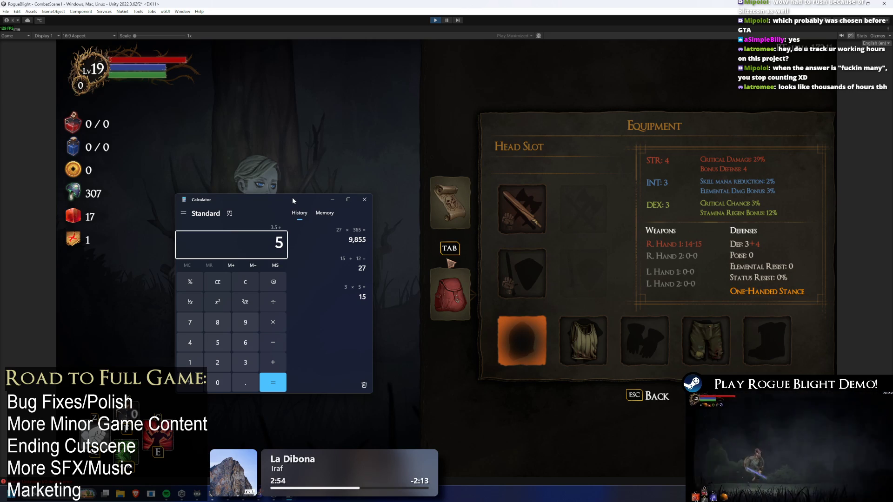
key(Escape)
text(3*5+)
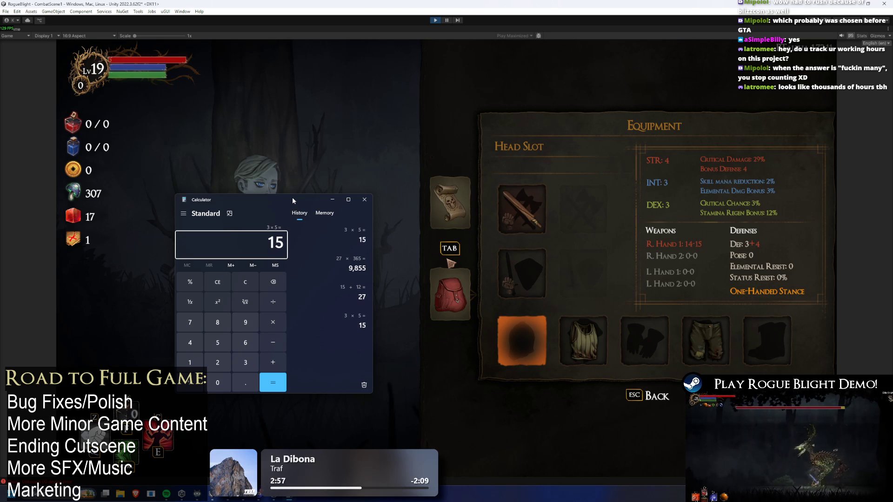
text(12)
key(Return)
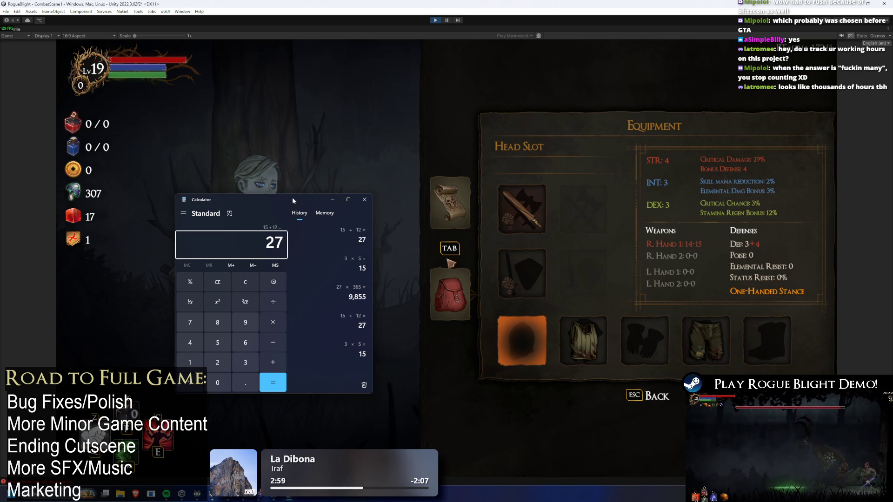
Search for 'chrome' from the Start menu and launch it
key(super)
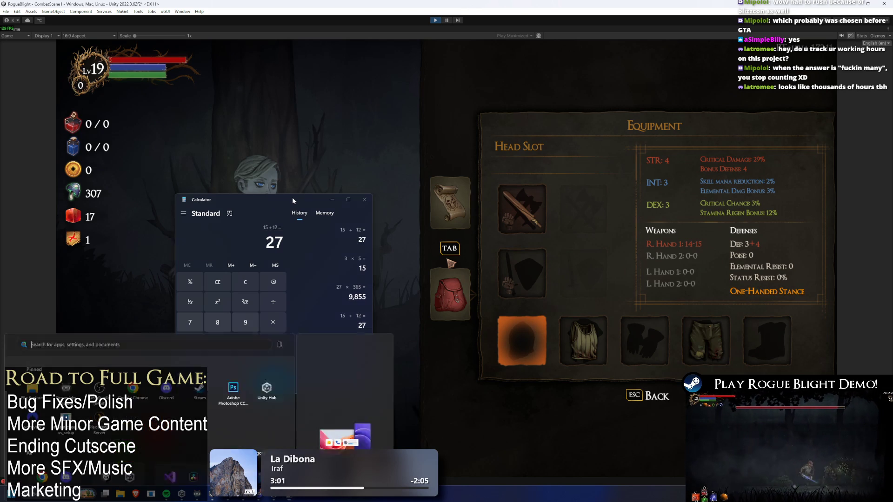
text(chrome)
key(Return)
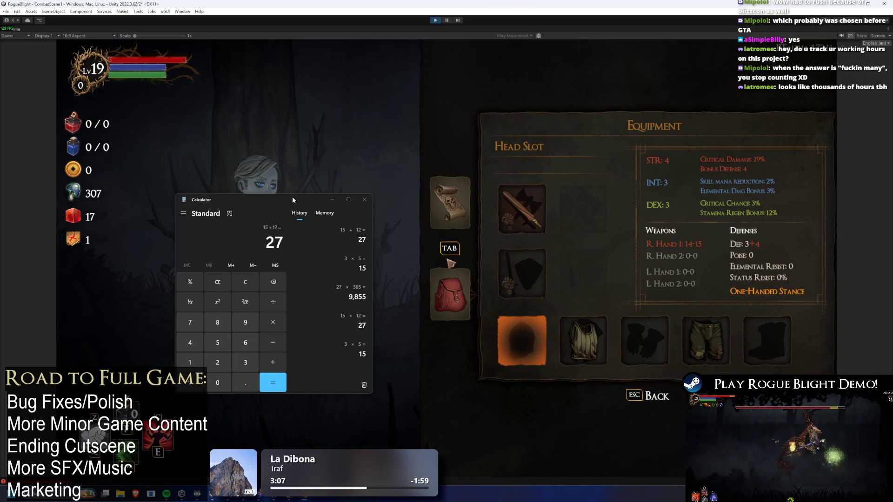
Multiply 27 by 52, 6 and 0.7 to reach 5,896.8, select it, and close Calculator
key(alt+Tab)
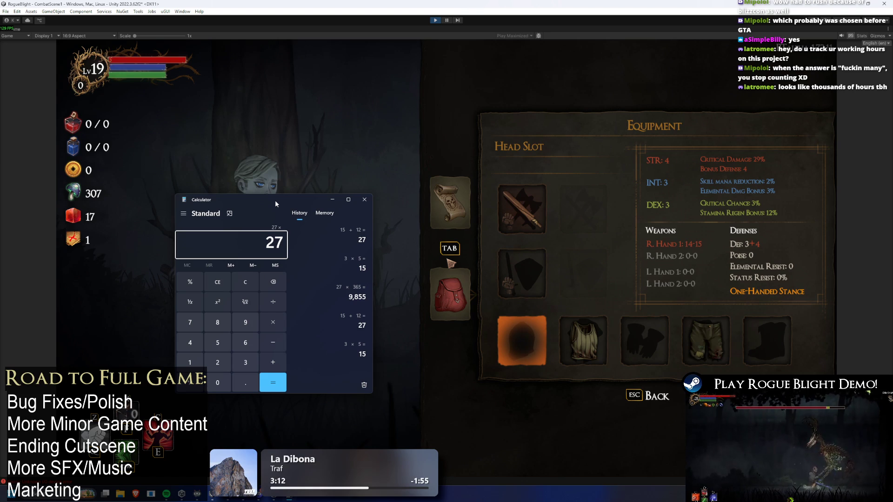
text(52)
key(Return)
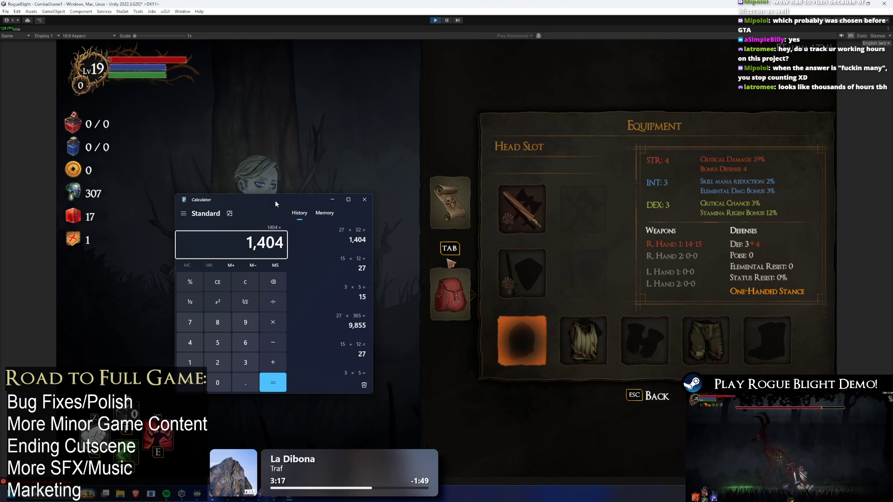
text(6)
key(Return)
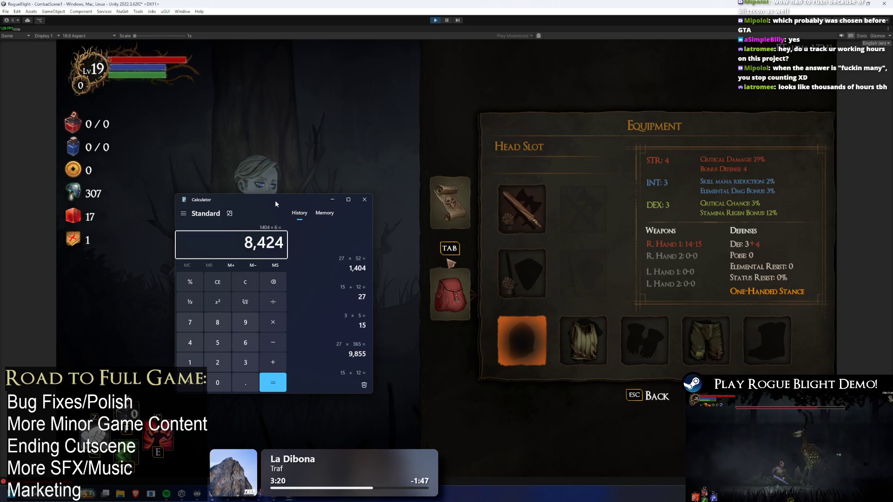
text(*0.7)
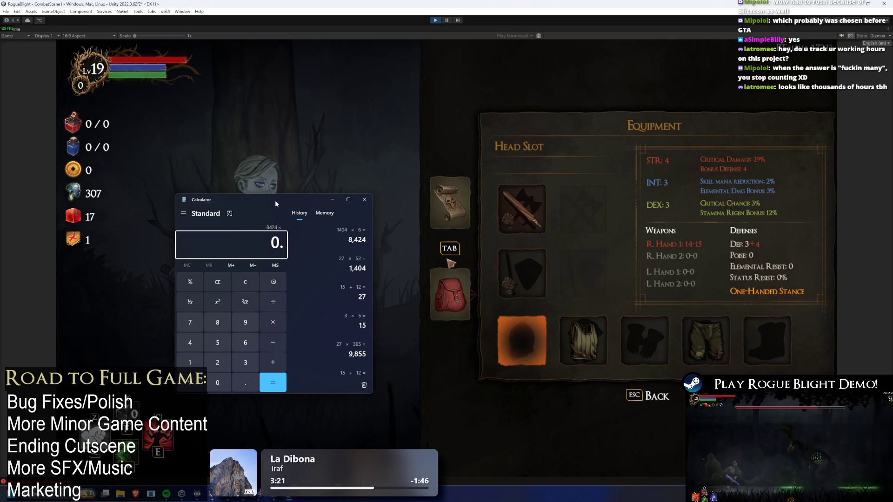
key(Return)
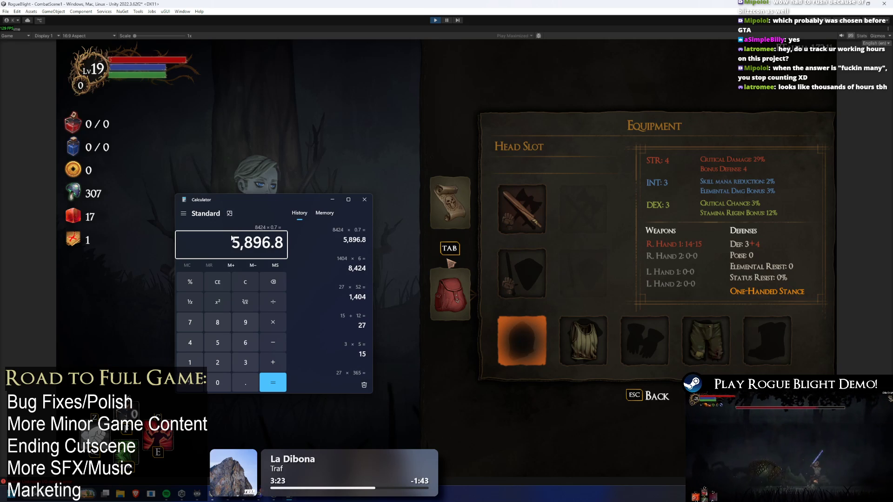
drag(239, 242, 284, 242)
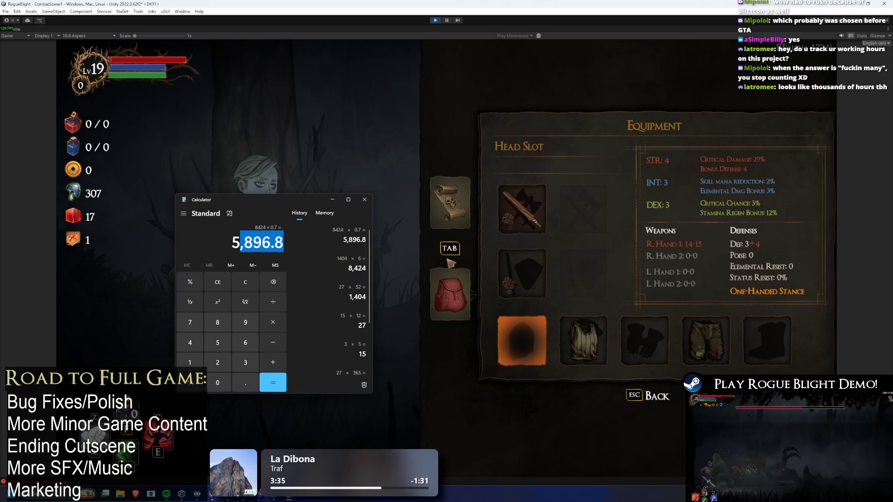
click(364, 200)
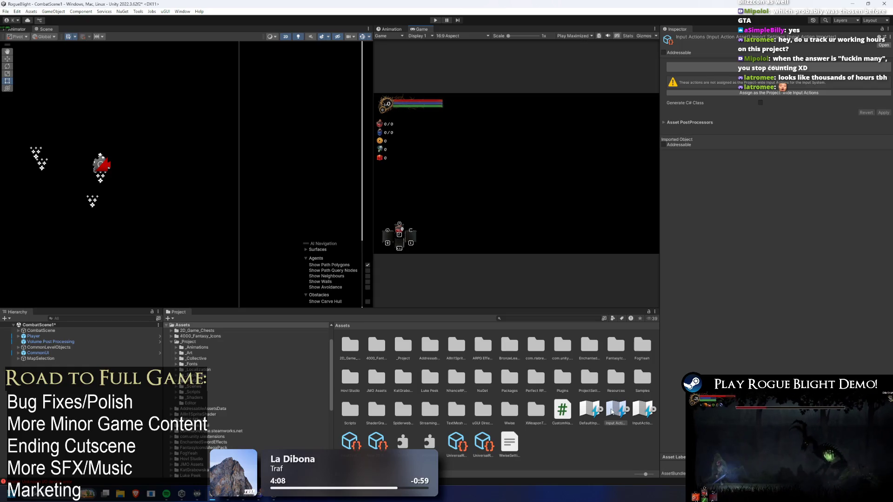
Focus the Project panel's search field to begin an asset search
click(516, 318)
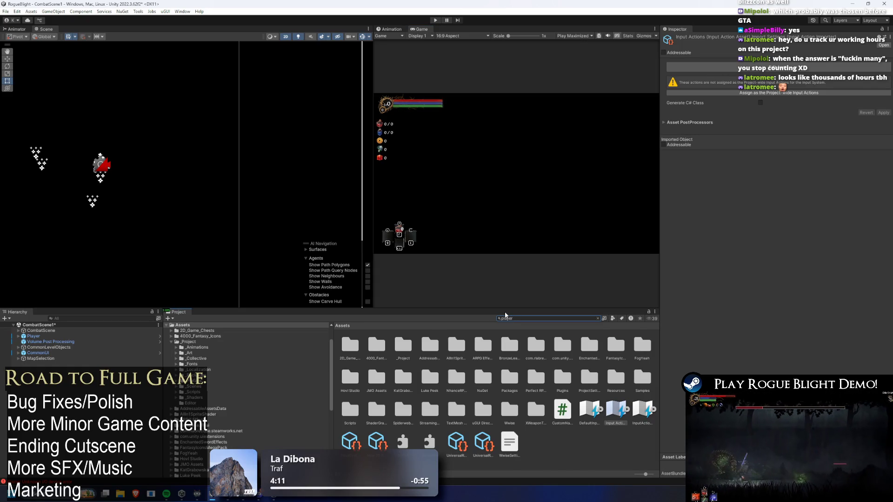
Search 'player', open the Player prefab, and expand then collapse Player Input events and Skill Manager
text(player)
double_click(558, 411)
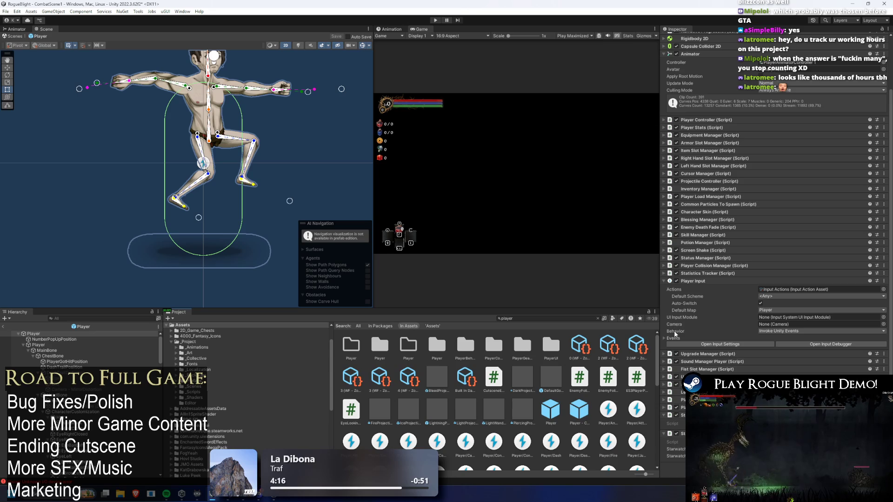
click(673, 338)
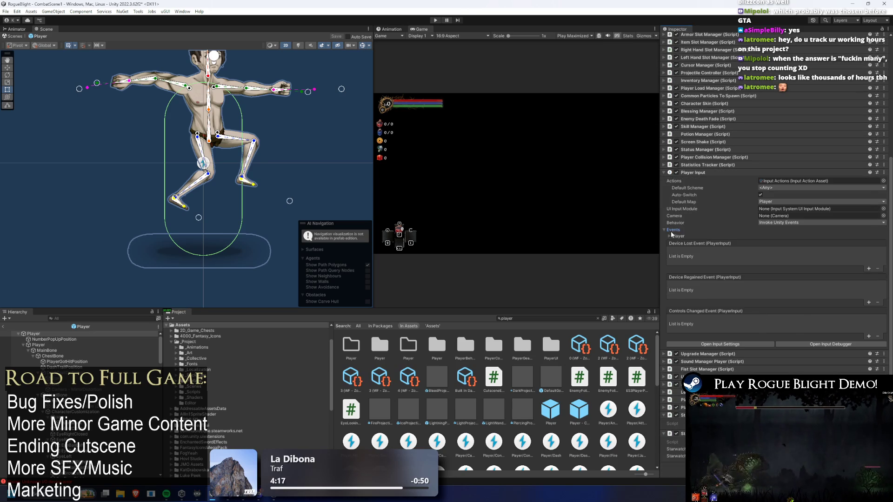
click(671, 231)
click(697, 235)
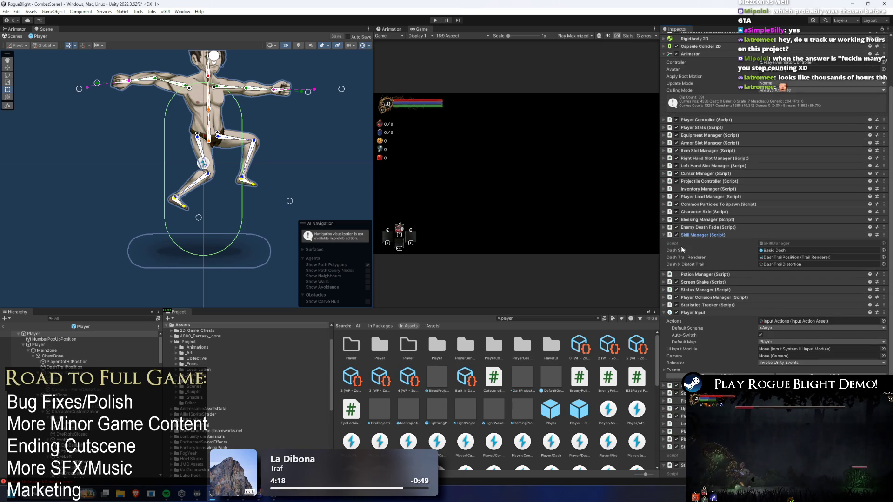
click(702, 235)
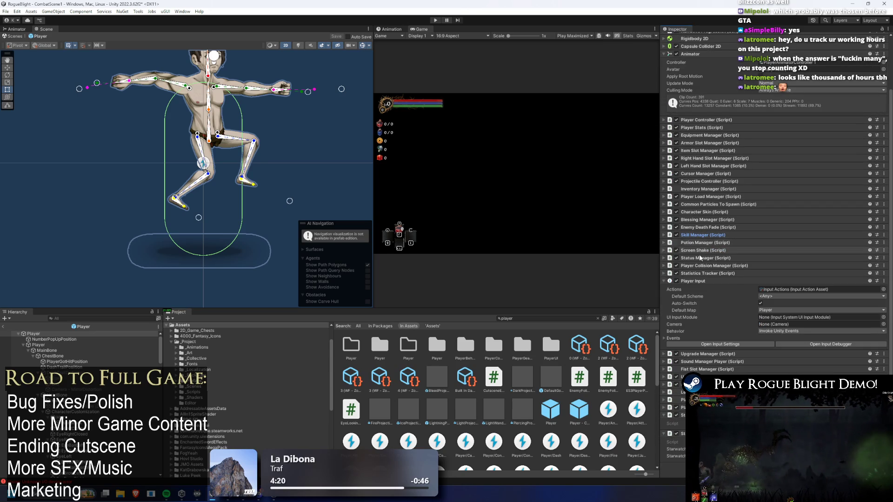
Expand the Player action map's event bindings, collapse Player Input, then try pasting another Player Input
click(675, 338)
scroll(740, 321, down, 3)
click(674, 250)
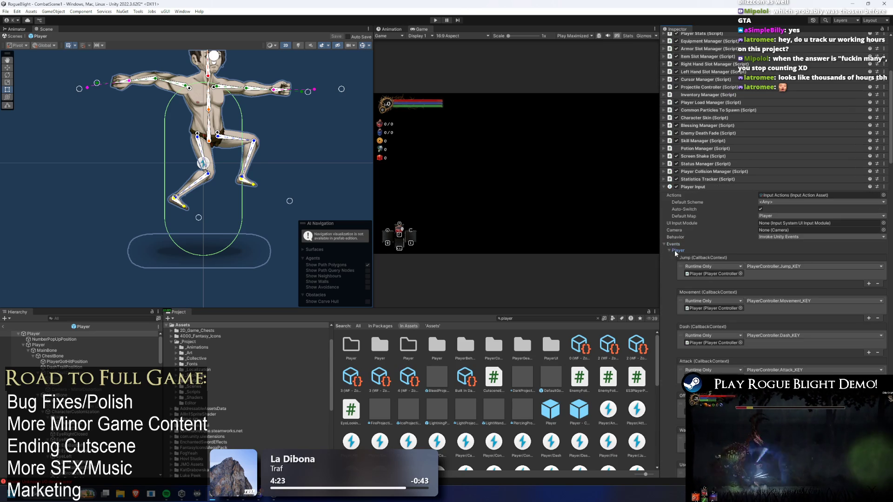
click(691, 188)
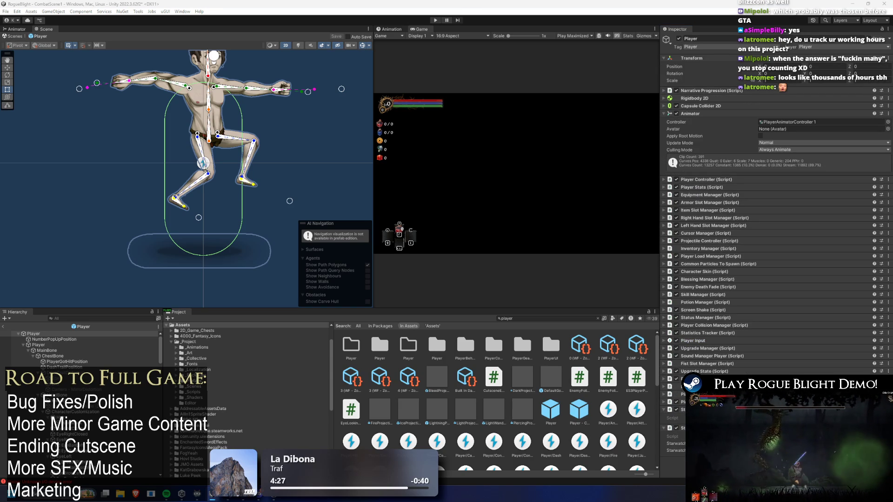
key(ctrl+v)
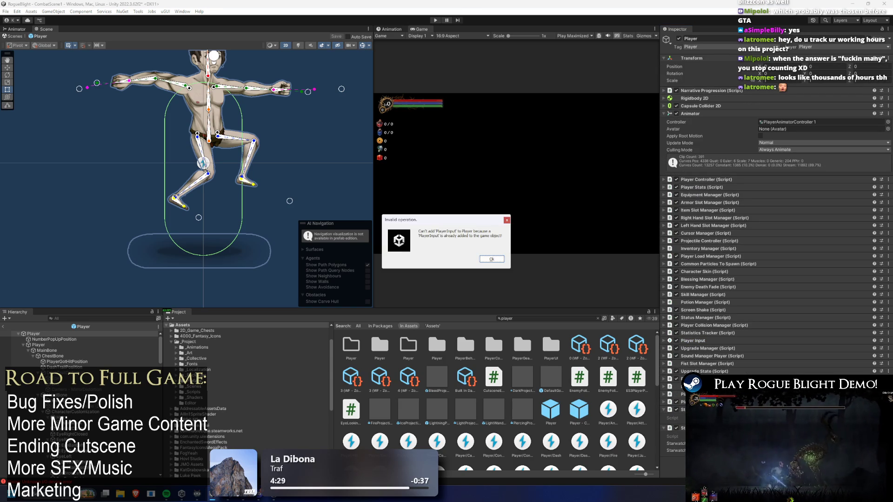
Dismiss the warning and paste a new Player Input component onto NumberPopUpPosition
key(Return)
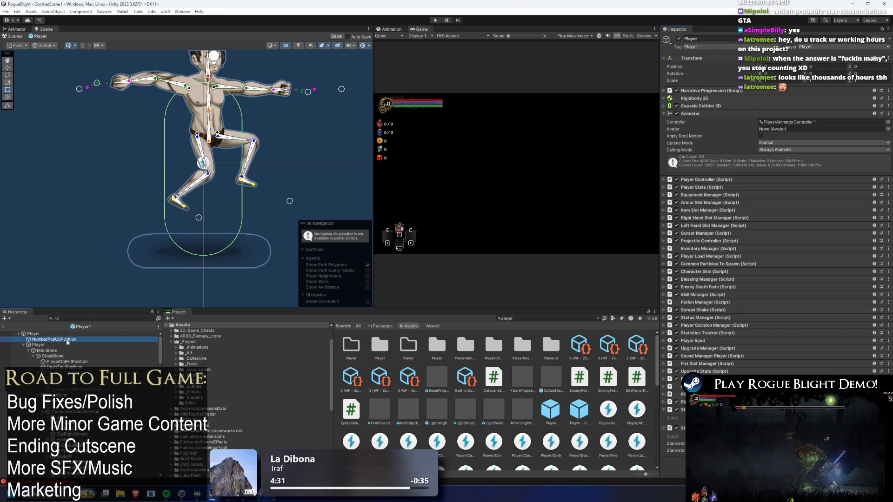
click(66, 339)
key(ctrl+v)
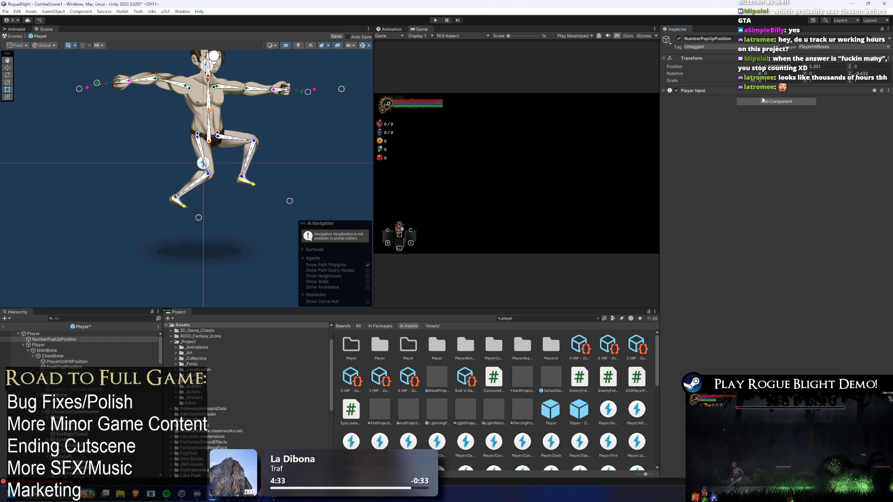
click(743, 89)
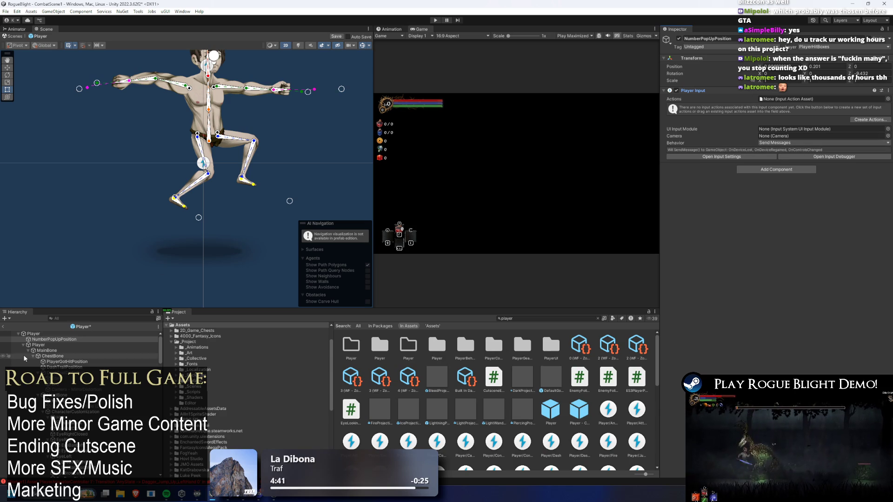
Paste the Player's Input Actions values into it and set Behavior to Invoke Unity Events
click(33, 333)
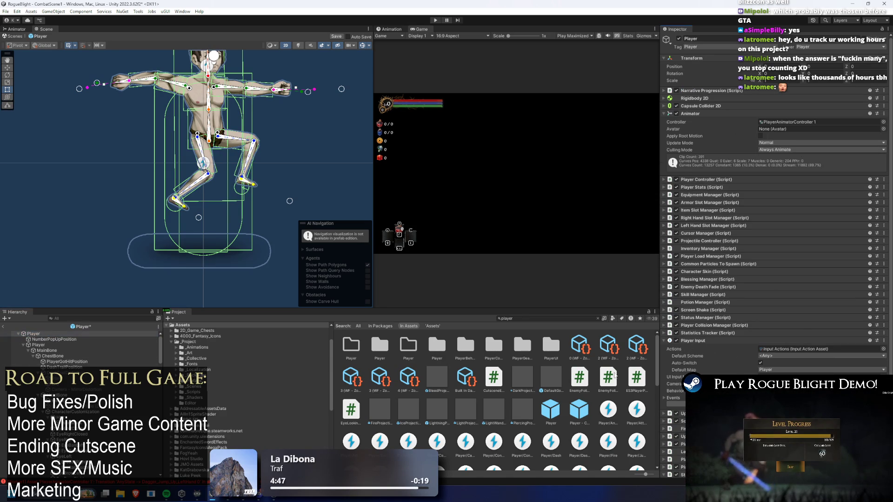
click(16, 339)
right_click(759, 130)
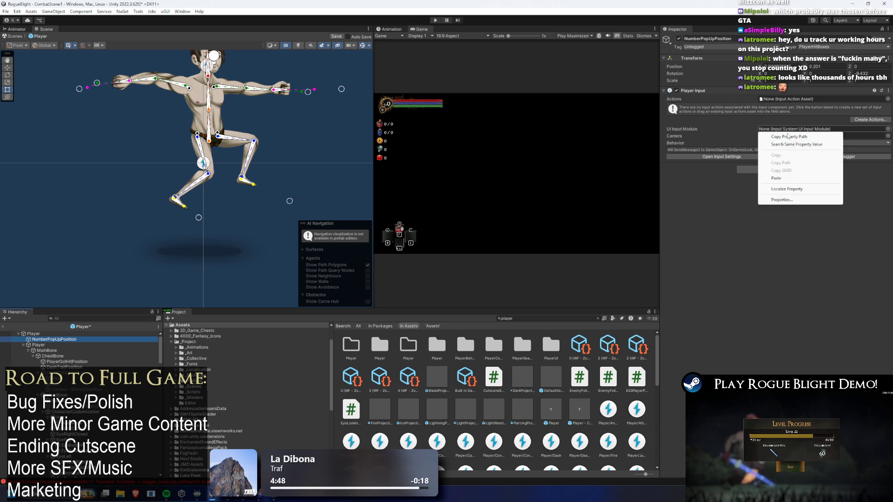
click(785, 179)
right_click(780, 104)
click(789, 142)
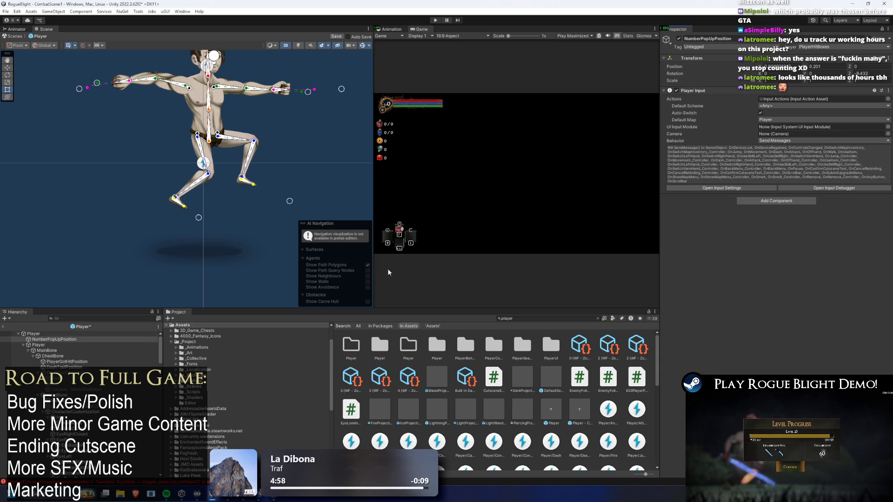
click(790, 141)
click(790, 164)
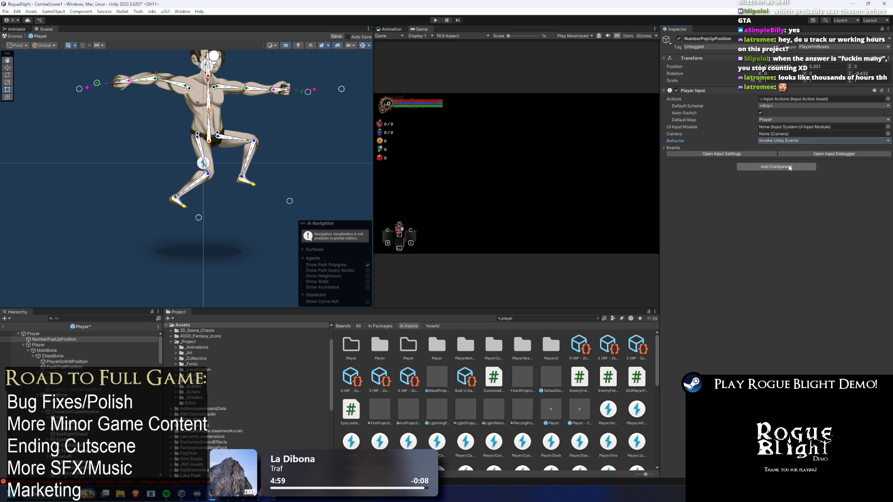
Remove the Player Input component from NumberPopUpPosition
click(684, 155)
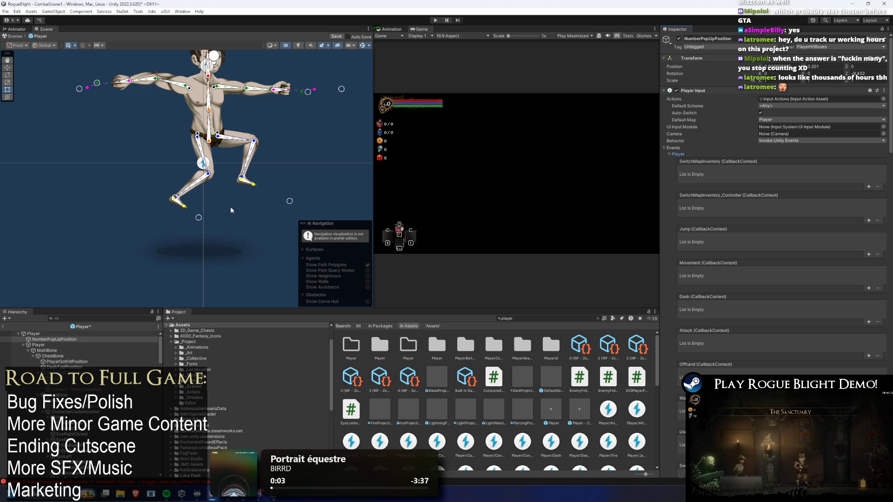
click(47, 340)
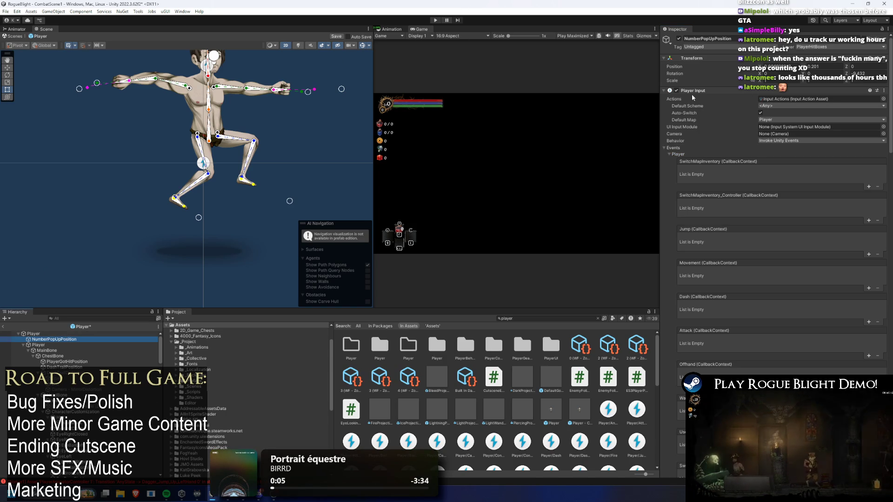
right_click(691, 91)
click(716, 107)
On the root Player, switch Behavior to Send Messages and back to Invoke Unity Events, expanding its events
click(66, 333)
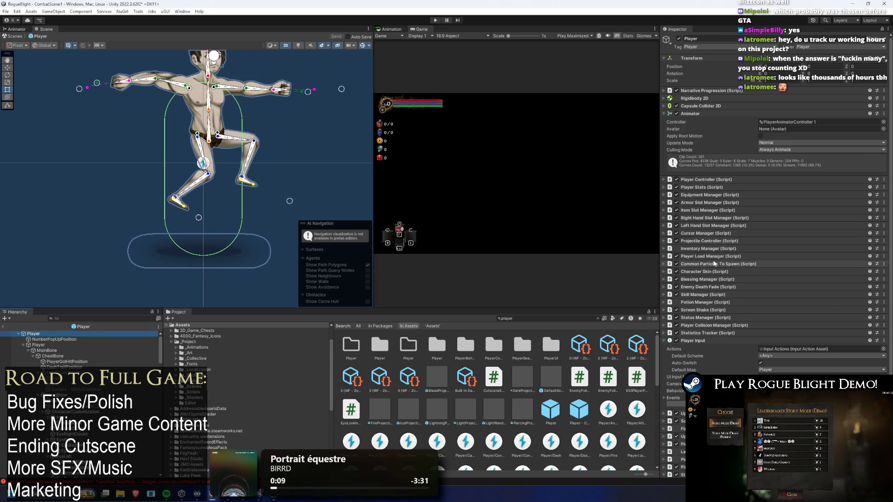
scroll(814, 279, down, 3)
click(704, 339)
click(692, 344)
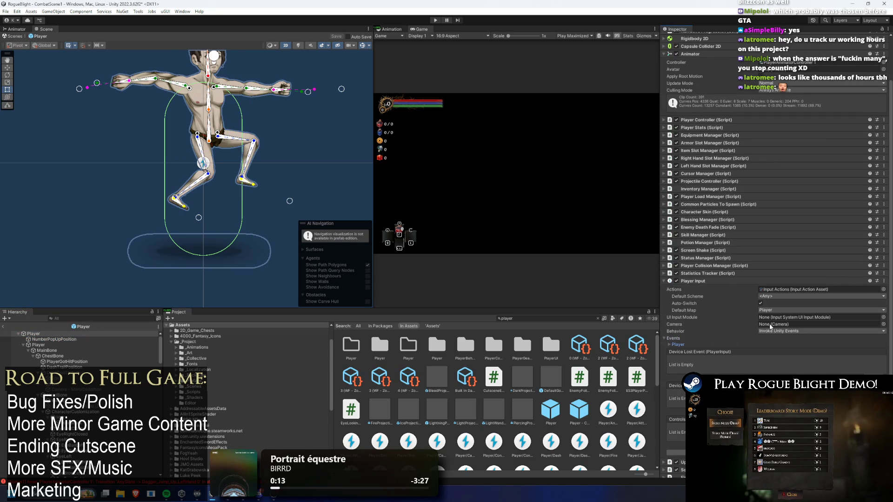
click(783, 331)
click(782, 339)
click(781, 331)
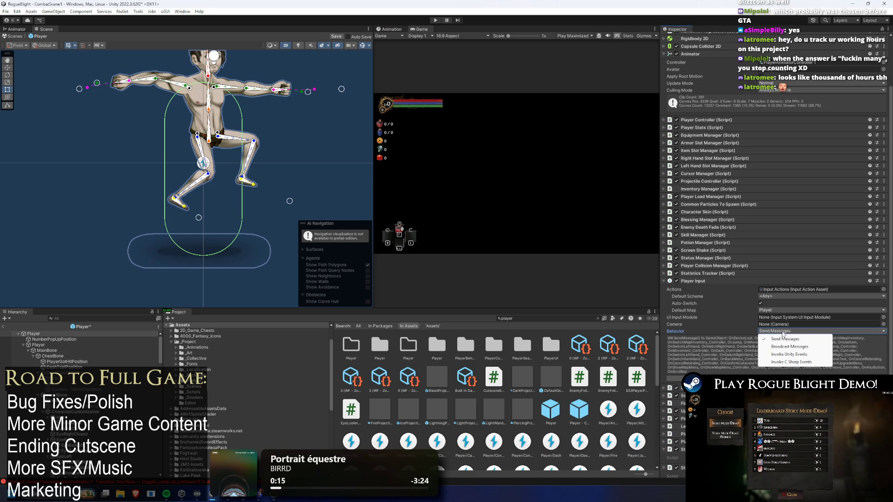
click(790, 352)
click(681, 345)
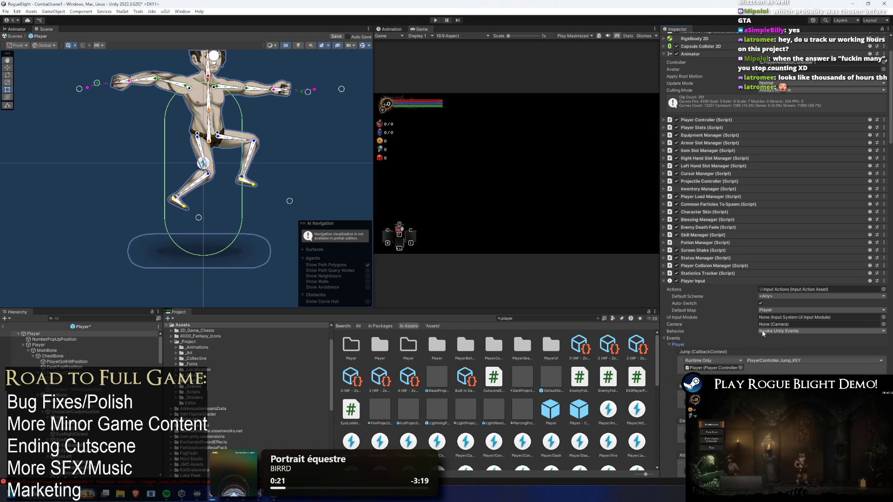
Scroll through the Player's events wired to PlayerController handlers like Jump_KEY and Dash_KEY, then back up
scroll(764, 331, down, 3)
scroll(813, 307, down, 2)
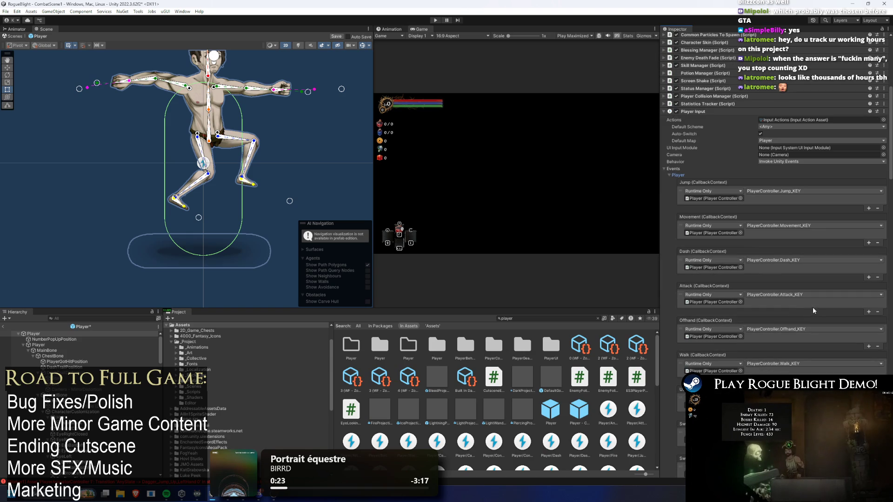
scroll(815, 307, down, 6)
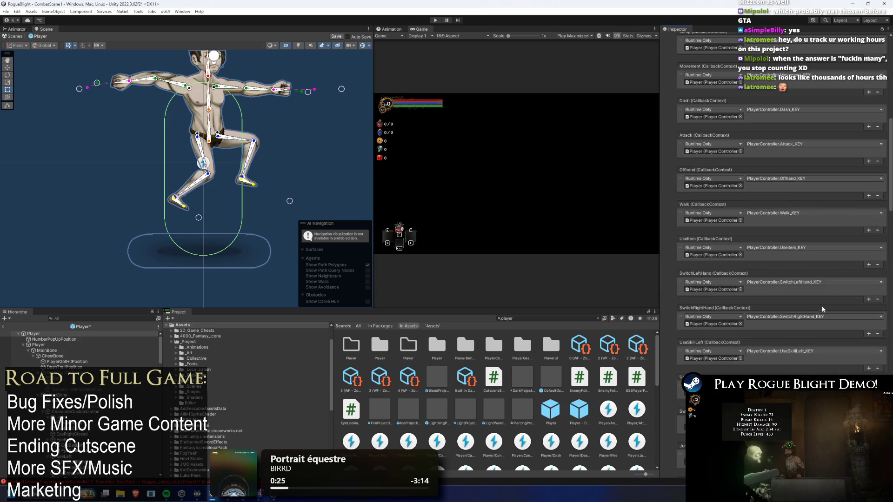
scroll(813, 303, up, 7)
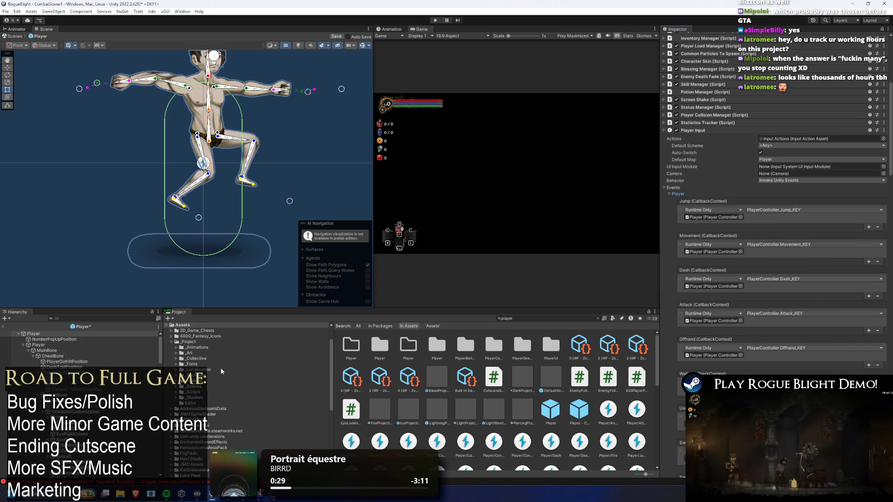
click(65, 340)
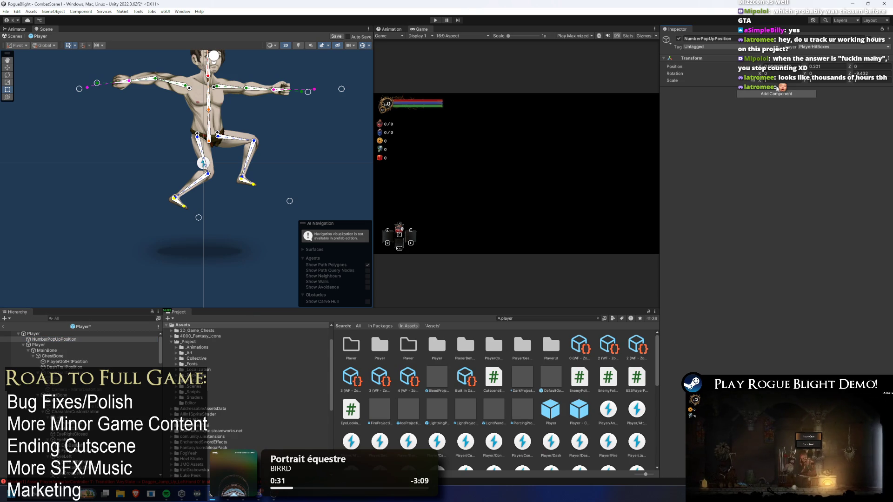
Add Player Input to NumberPopUpPosition, assign the Input Actions asset, and choose Invoke Unity Events behavior
click(777, 94)
key(Return)
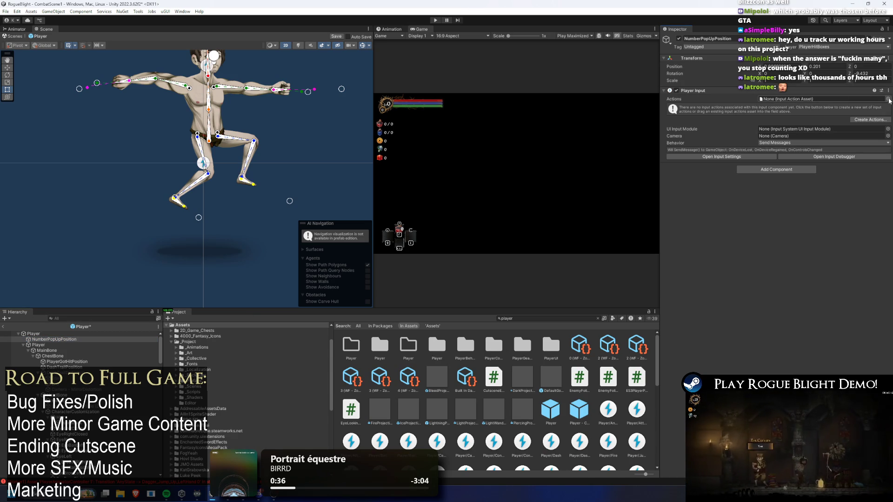
click(887, 99)
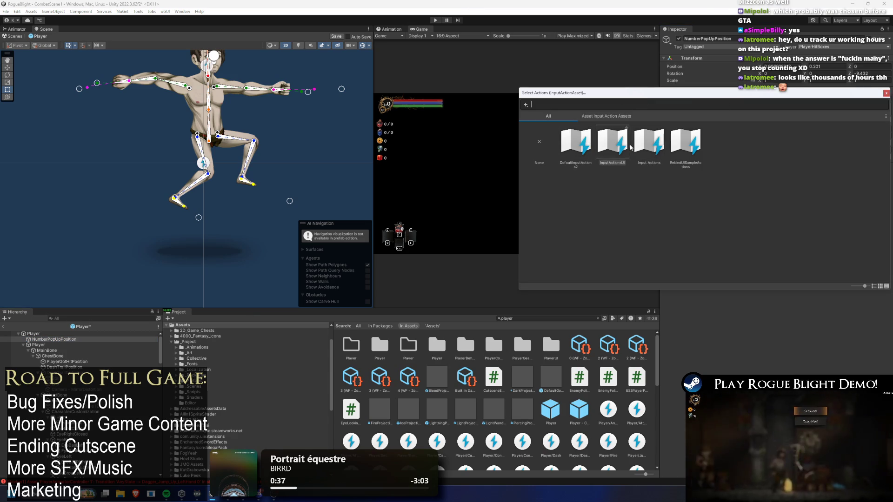
key(Escape)
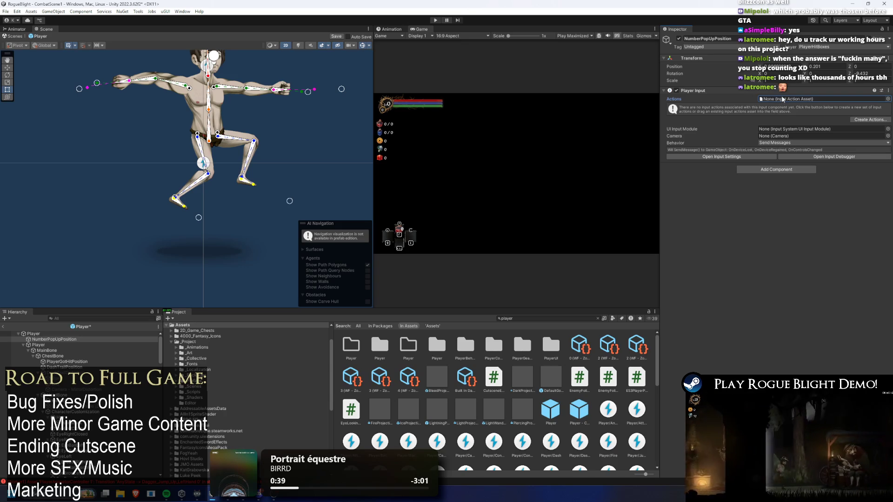
click(782, 98)
click(807, 139)
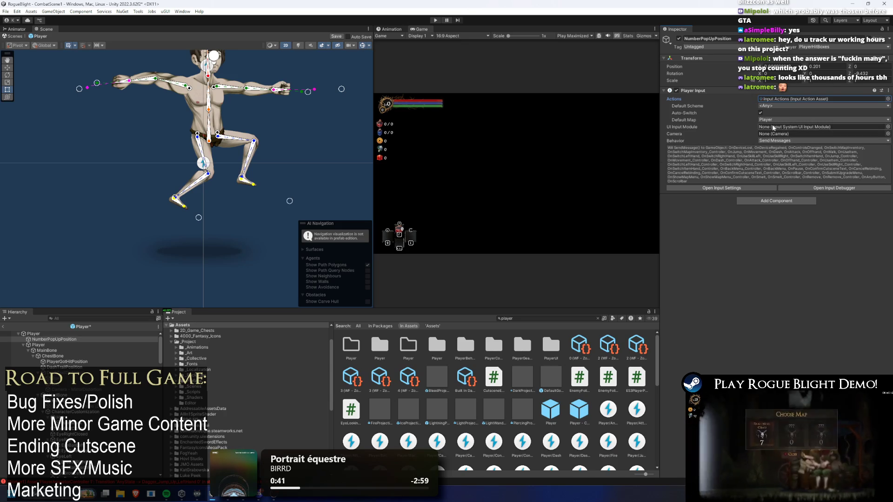
click(780, 140)
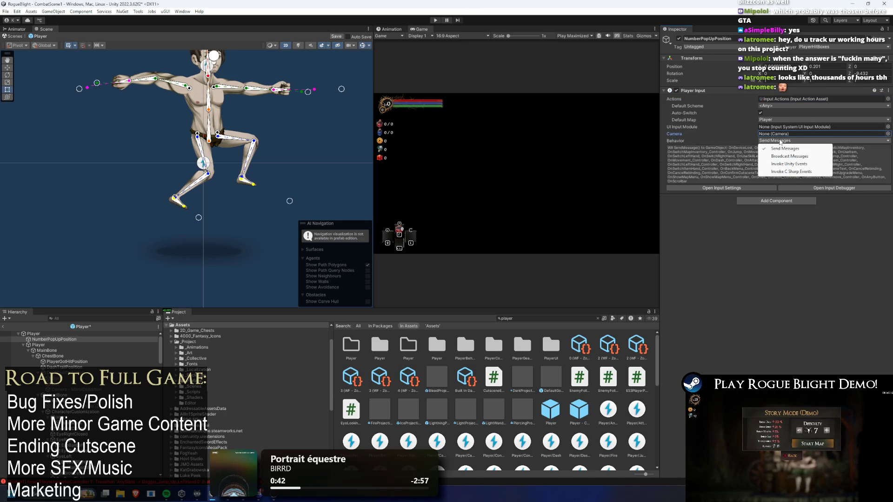
click(806, 163)
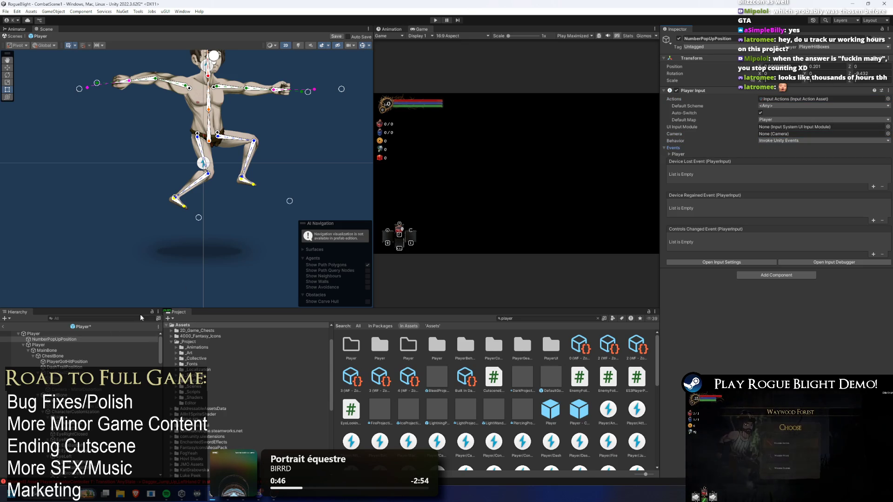
click(40, 334)
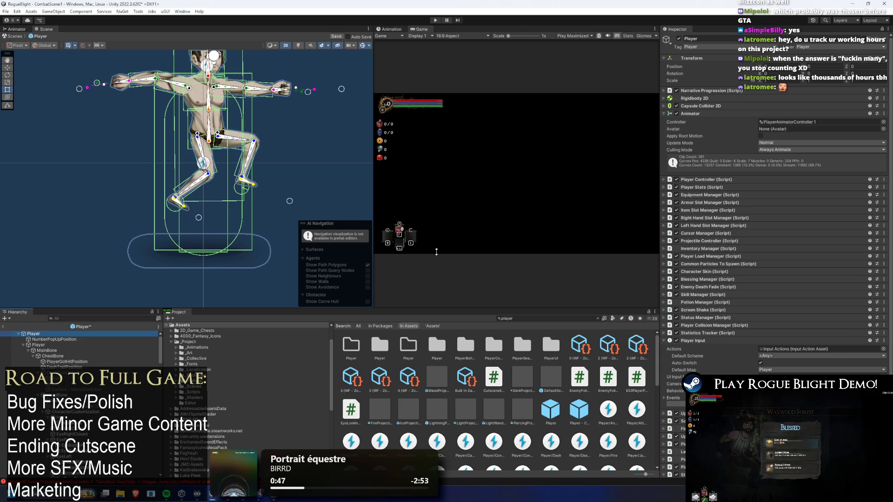
Inspect the root Player's Player Input component options
click(52, 345)
click(39, 333)
scroll(718, 186, down, 2)
right_click(695, 321)
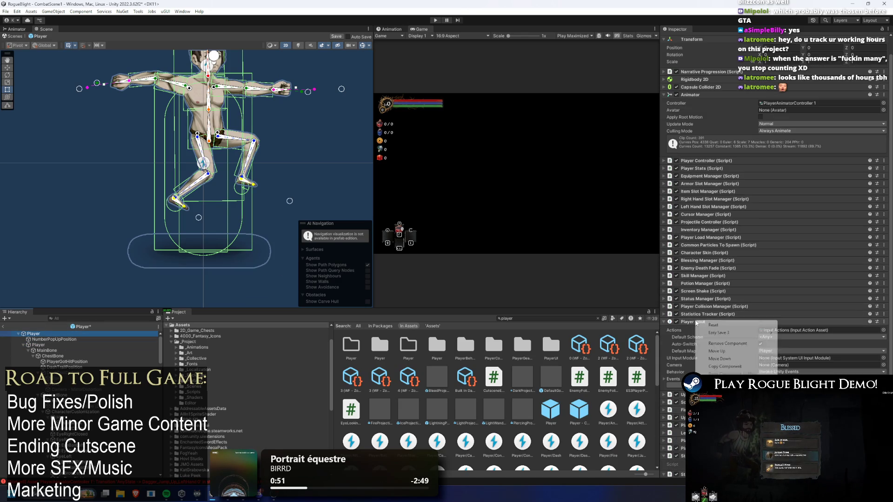
key(Escape)
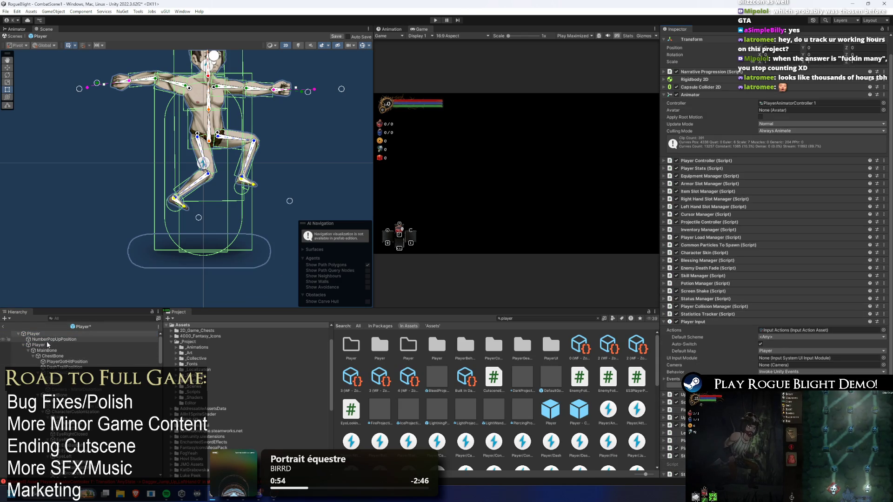
Paste the Player's Player Input values onto NumberPopUpPosition, view its Player events, then undo the paste
click(52, 340)
right_click(683, 91)
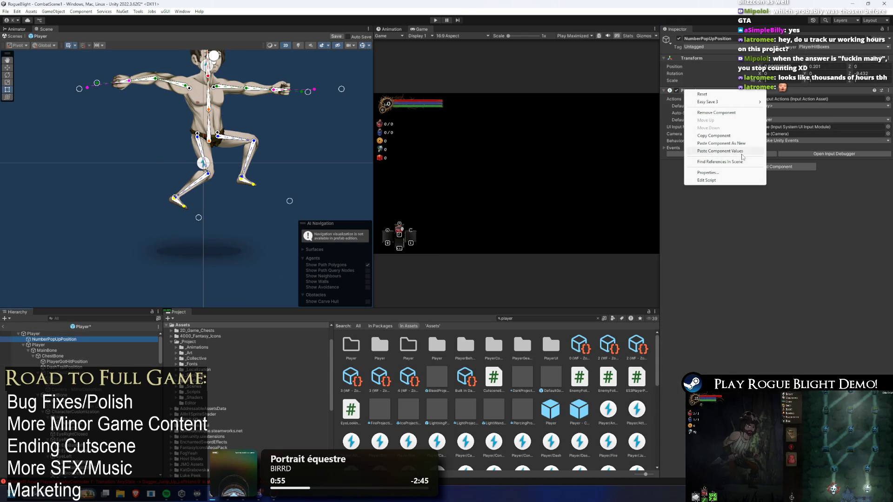
click(742, 153)
click(674, 147)
click(676, 154)
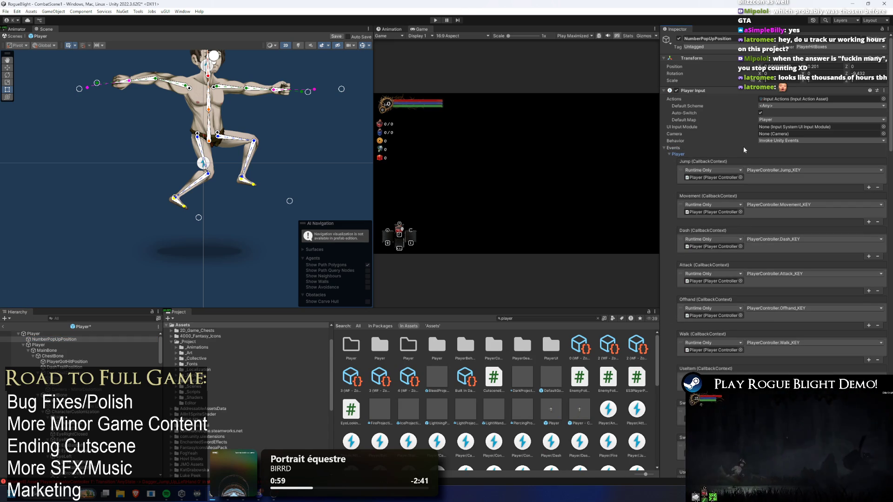
key(ctrl+z)
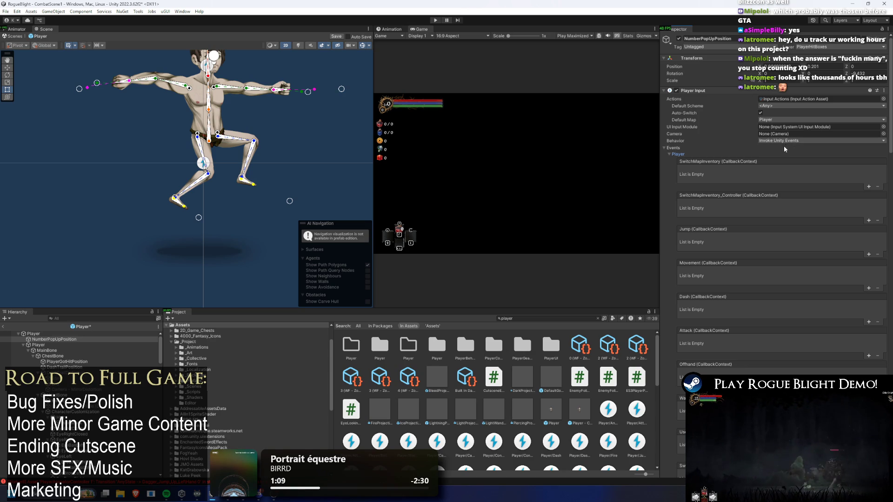
Remove the Player Input component from NumberPopUpPosition via its header menu
click(50, 339)
right_click(695, 90)
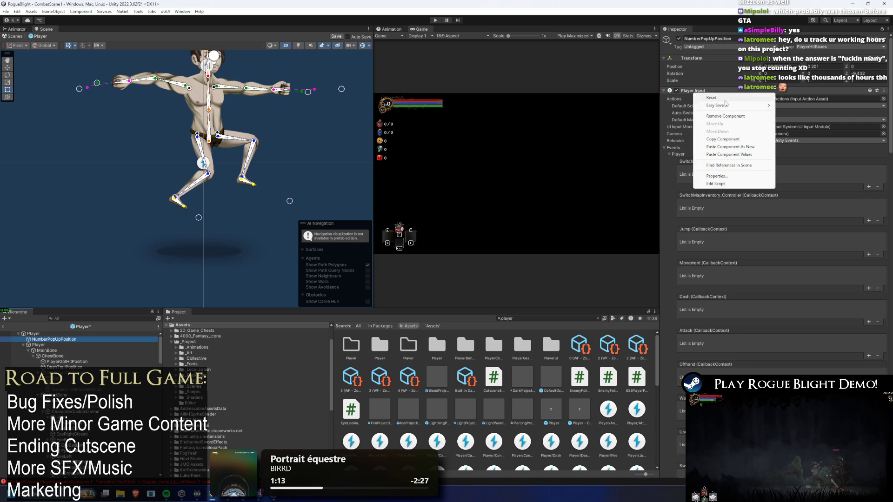
click(712, 110)
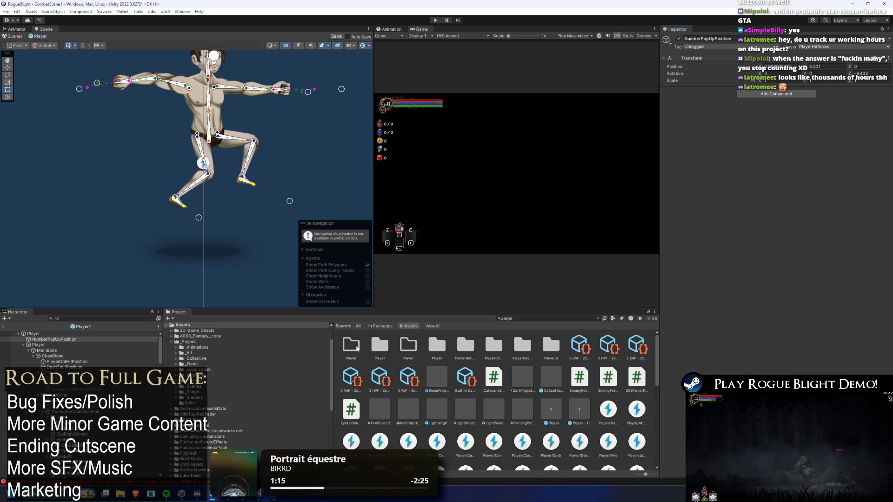
Clear the Project search and open the Input Actions asset for editing
click(358, 326)
scroll(579, 396, down, 10)
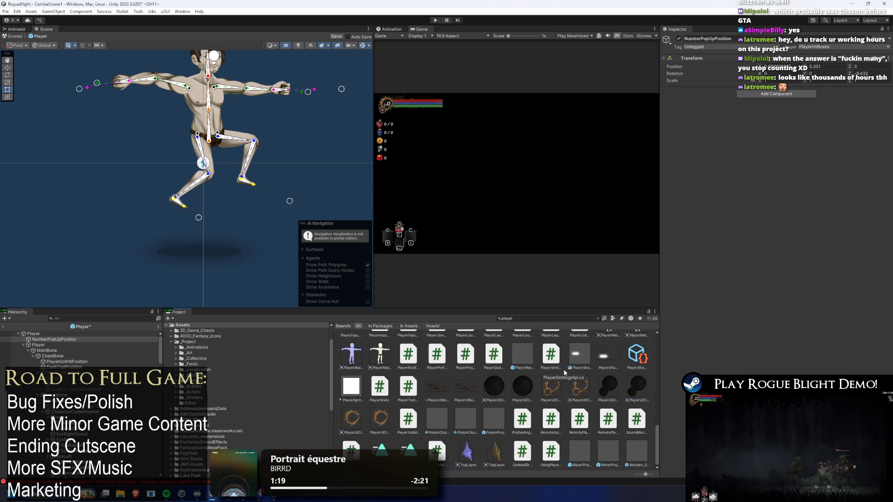
scroll(394, 347, up, 5)
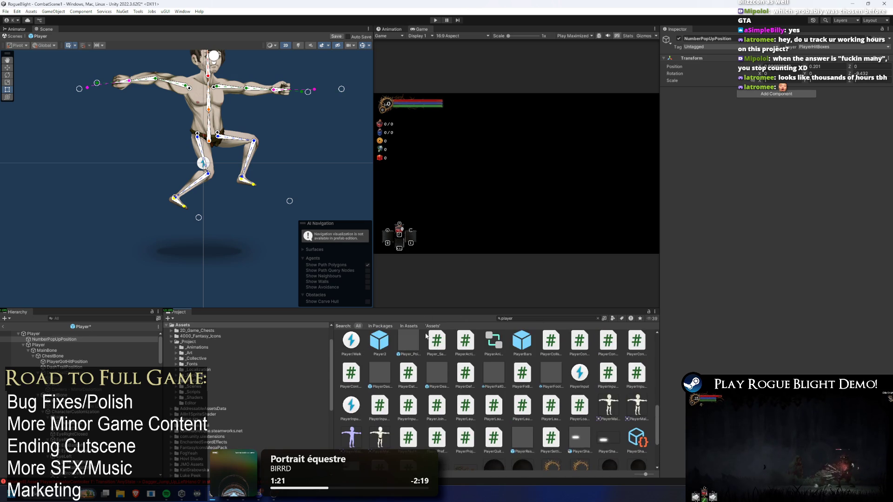
key(BackSpace)
double_click(616, 410)
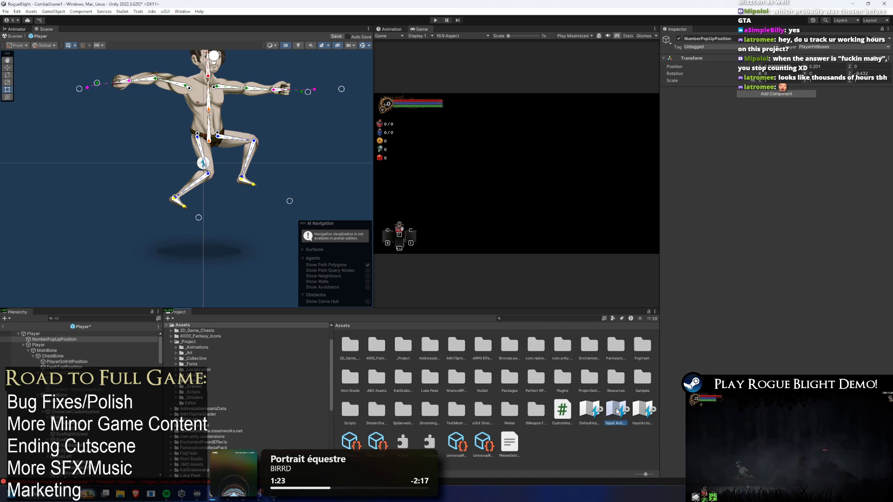
Collapse the bindings, drag SwitchMapInventory_Controller then SwitchMapInventory below SwitchItemHand_Controller, and save the asset
click(258, 136)
click(247, 137)
click(247, 144)
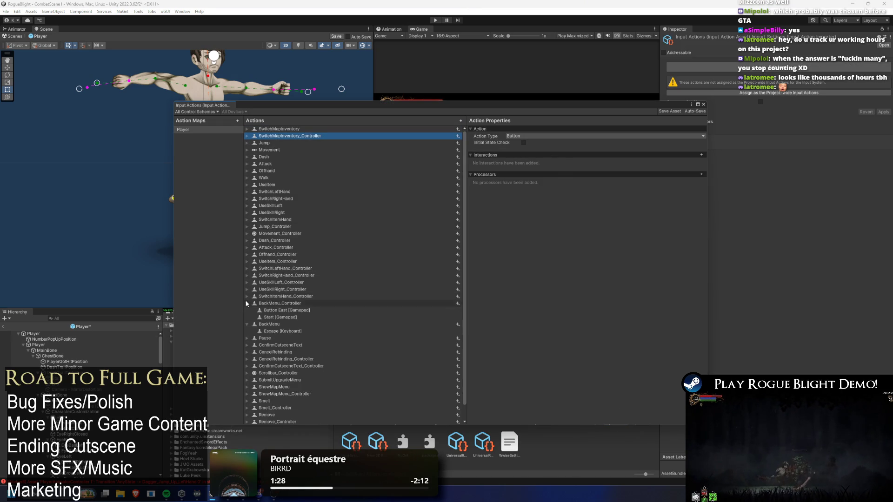
click(246, 303)
click(247, 311)
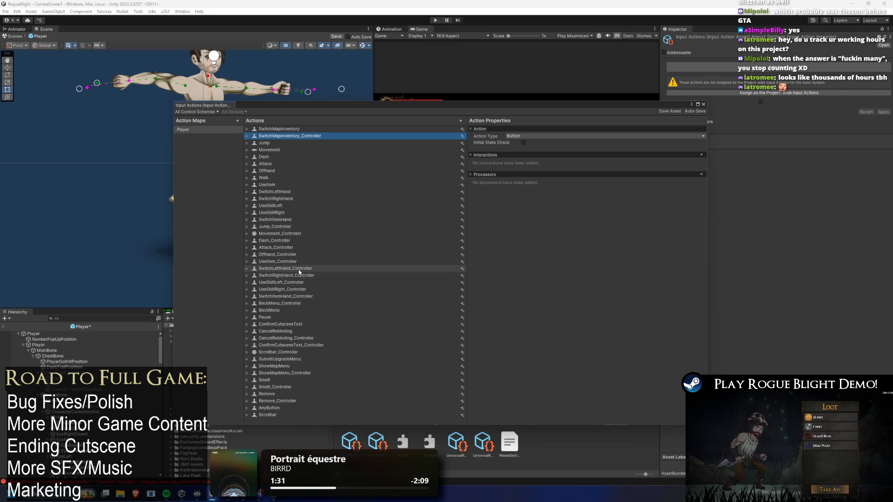
drag(302, 279, 304, 300)
mouse_move(289, 129)
mouse_down()
mouse_move(307, 298)
mouse_move(326, 299)
mouse_up()
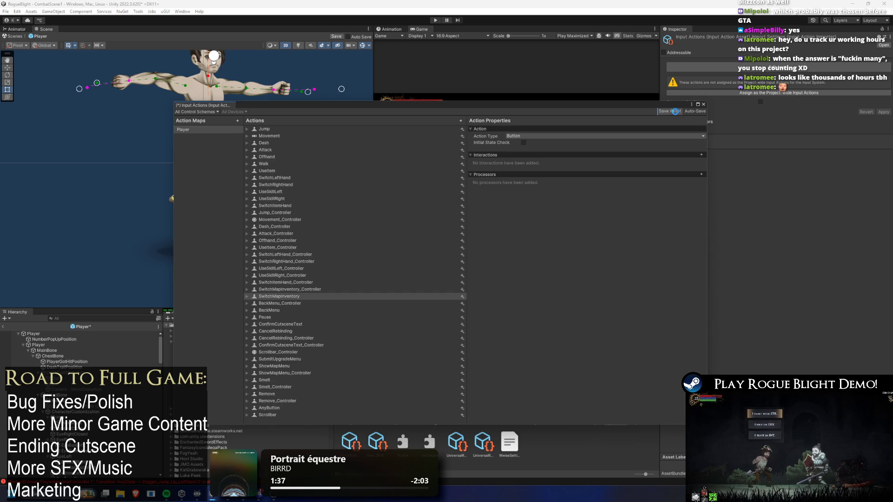
click(704, 104)
click(47, 333)
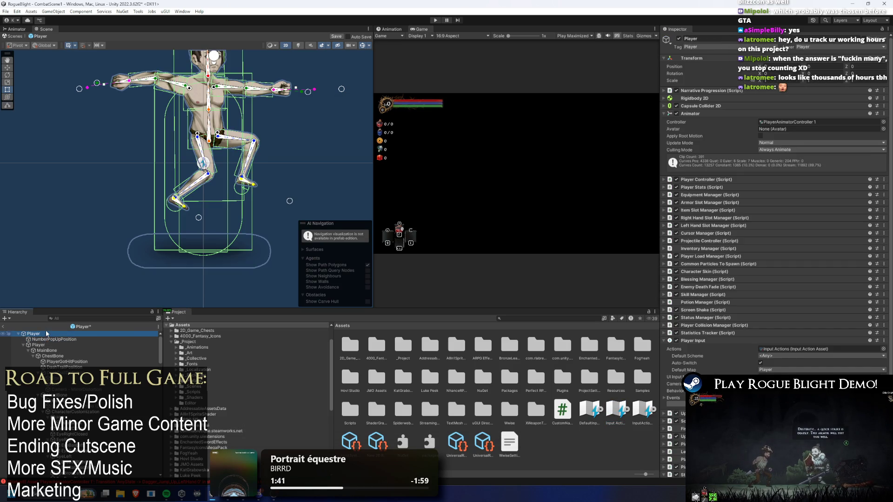
Expand the root Player's Player Input events and inspect the Jump event's options
scroll(772, 232, down, 3)
click(673, 338)
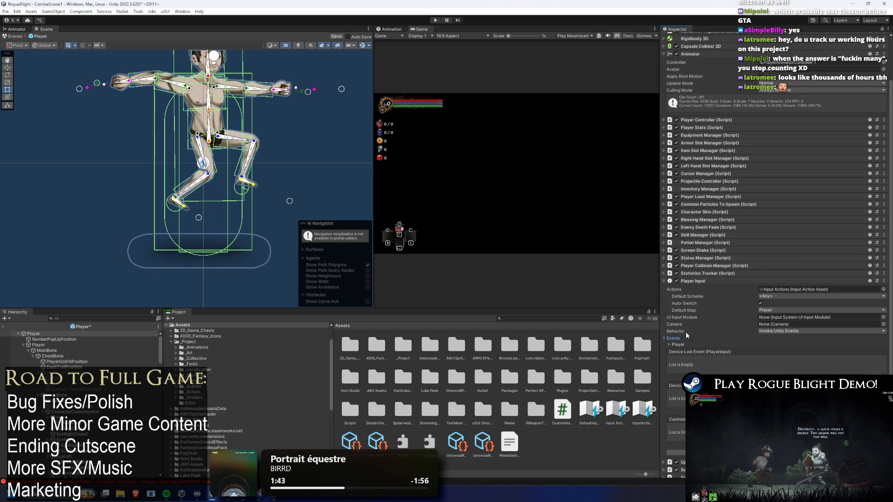
scroll(753, 319, down, 3)
click(678, 289)
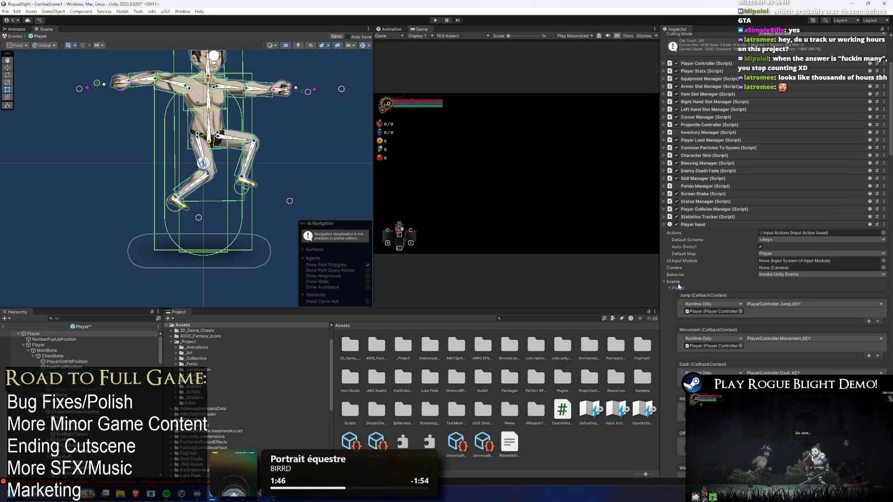
right_click(707, 296)
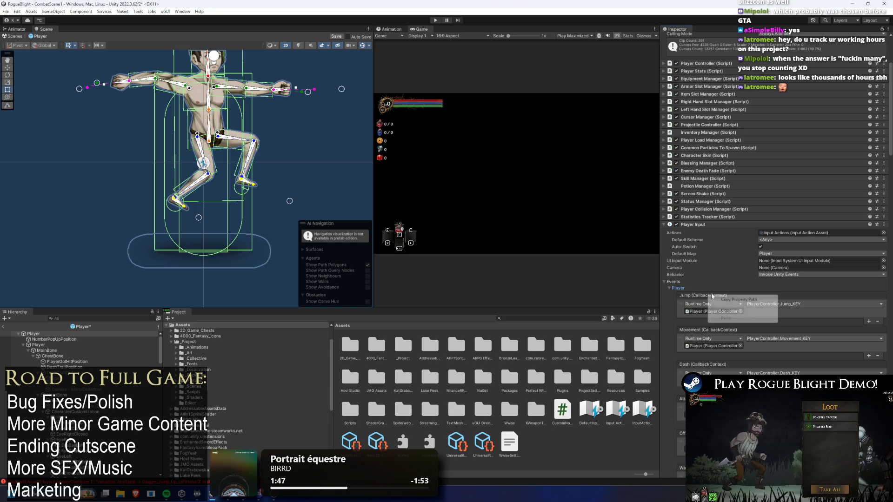
click(785, 234)
Twice clear the Player's Input Actions asset reference and restore it with undo
click(785, 233)
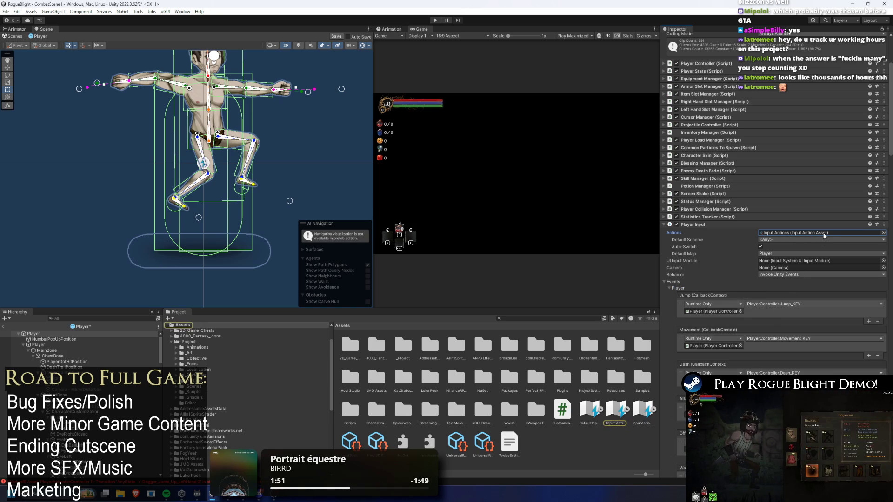
key(Delete)
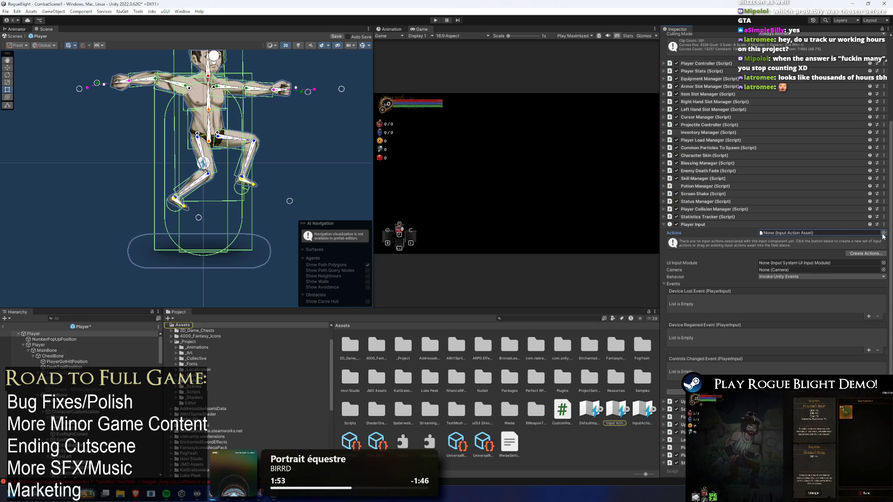
key(ctrl+z)
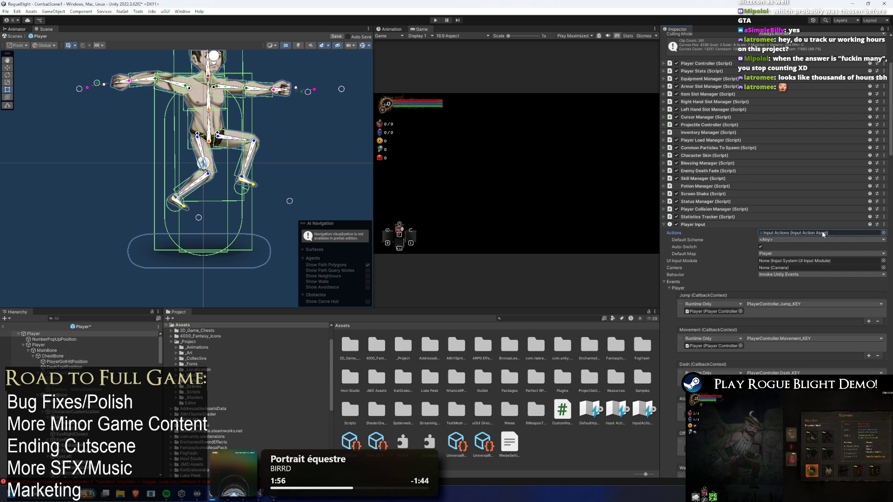
right_click(760, 234)
click(782, 268)
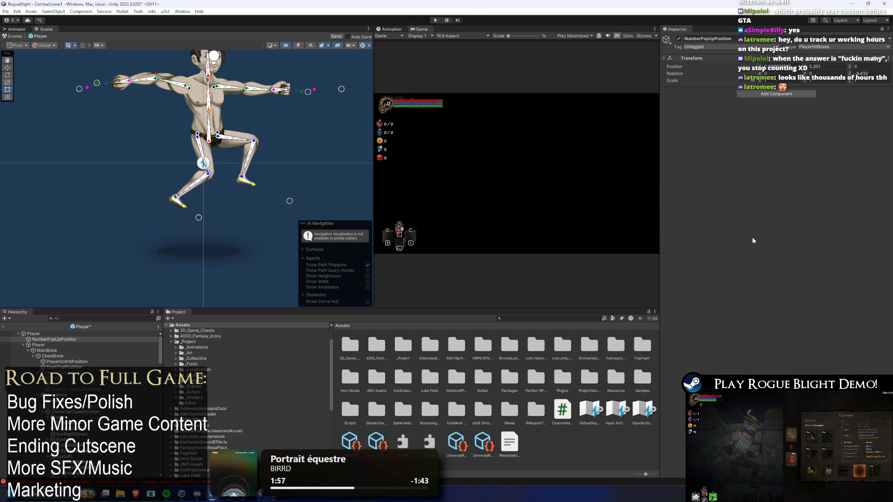
click(57, 339)
click(55, 333)
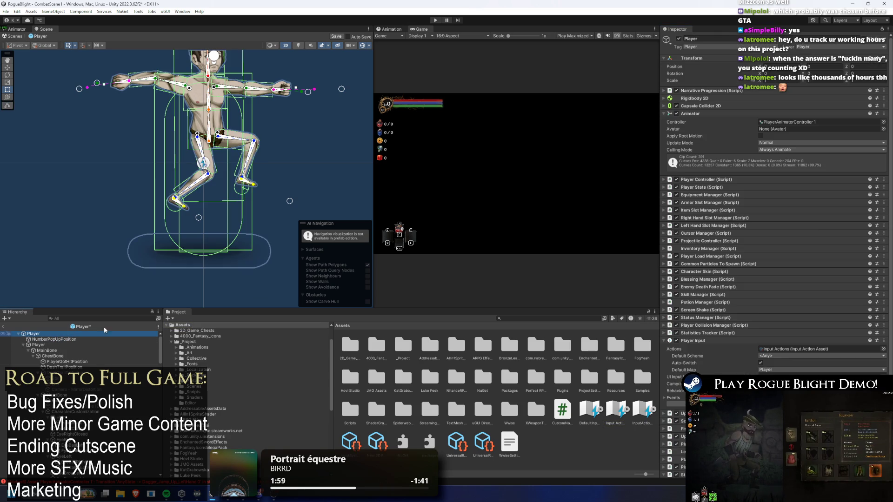
click(783, 348)
key(Delete)
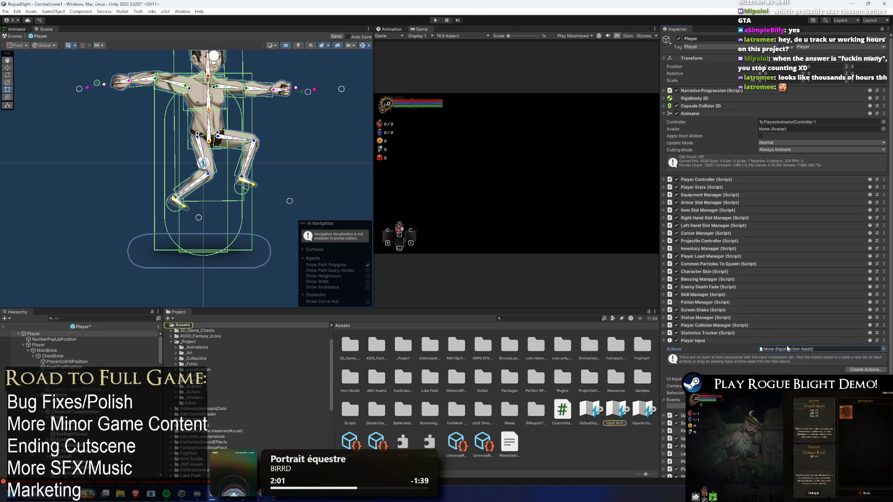
right_click(760, 350)
key(Escape)
key(ctrl+z)
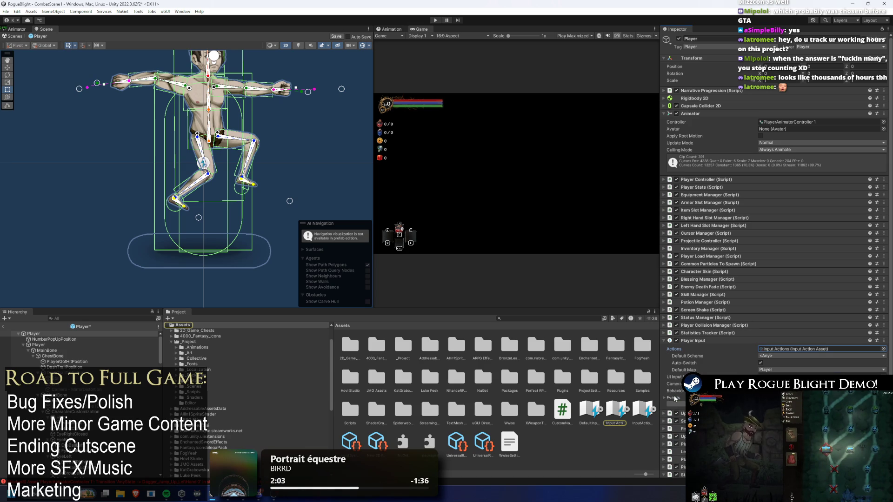
Keep the default scheme at <Any>, switching Behavior to Invoke C Sharp Events and back to Invoke Unity Events
click(674, 398)
scroll(702, 353, down, 3)
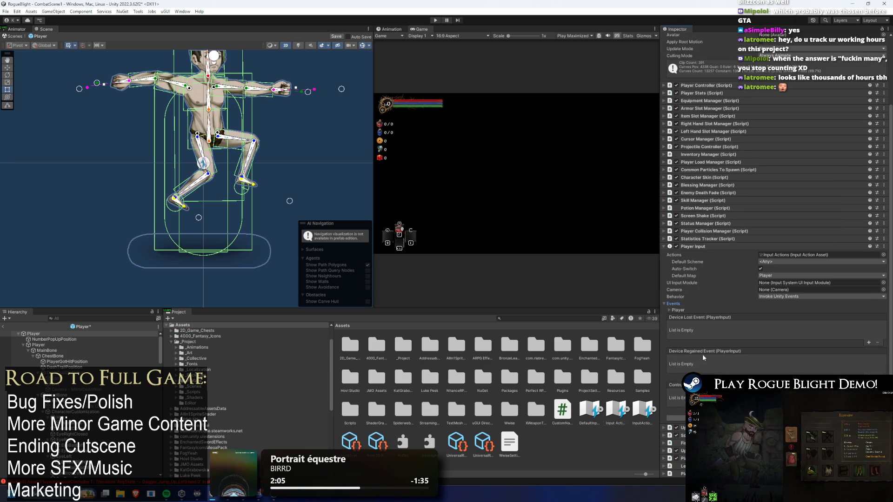
click(677, 309)
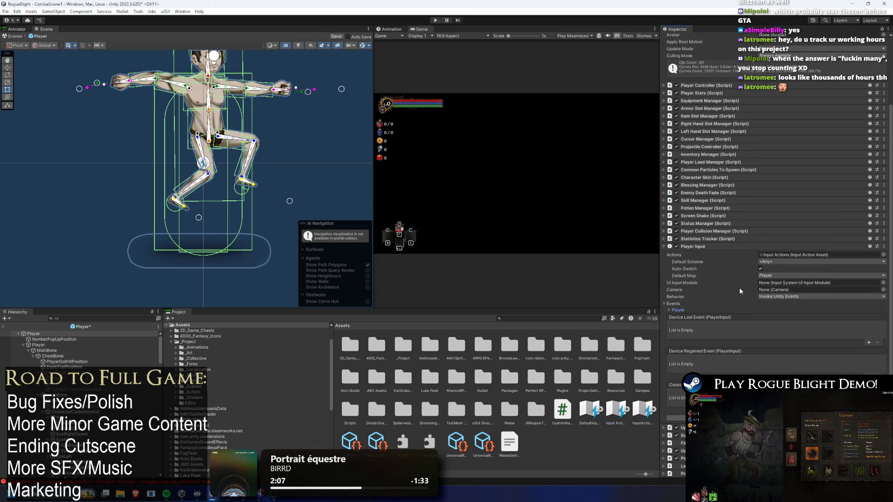
click(785, 267)
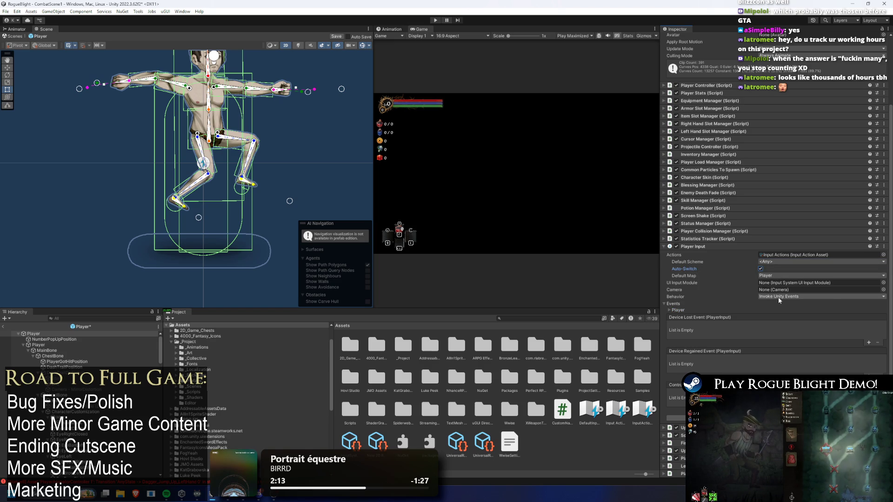
click(777, 297)
click(790, 325)
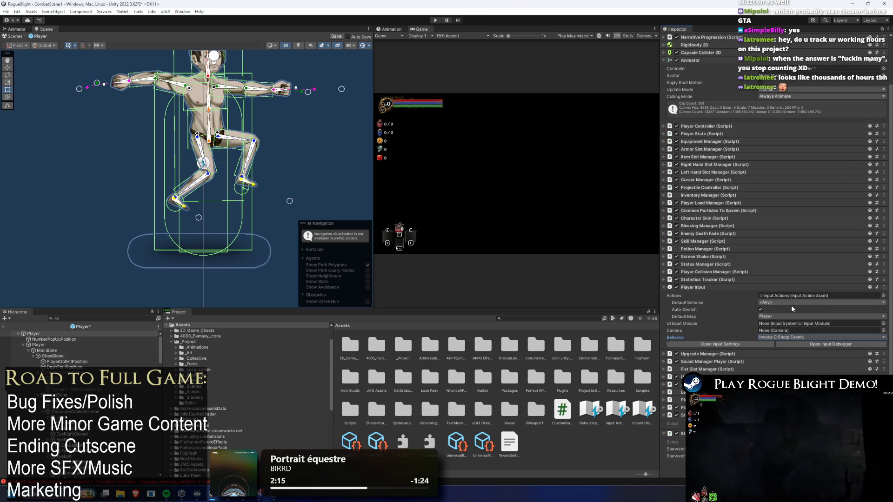
click(777, 337)
click(771, 346)
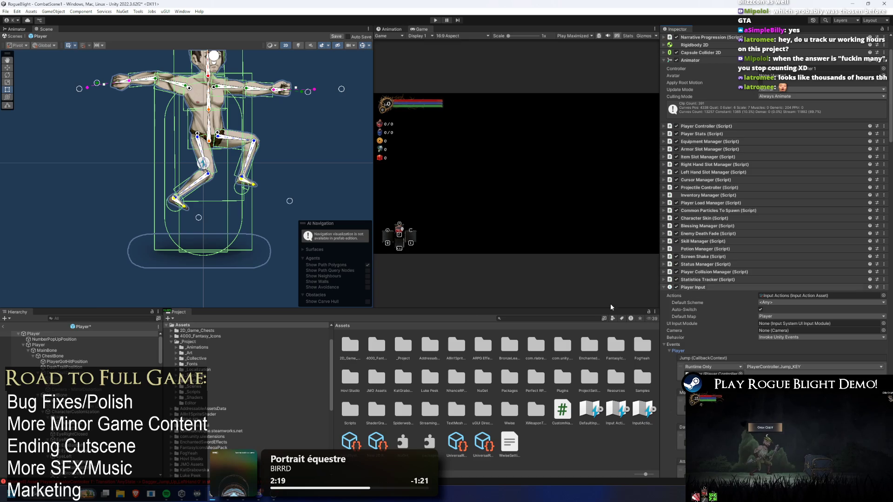
click(54, 339)
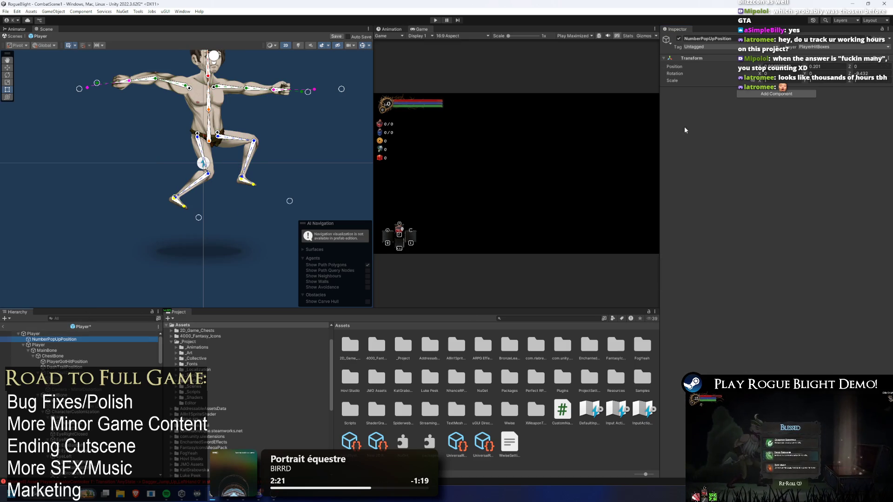
Add Player Input to NumberPopUpPosition and paste the Player's copied Input Actions reference into it
click(799, 96)
key(Return)
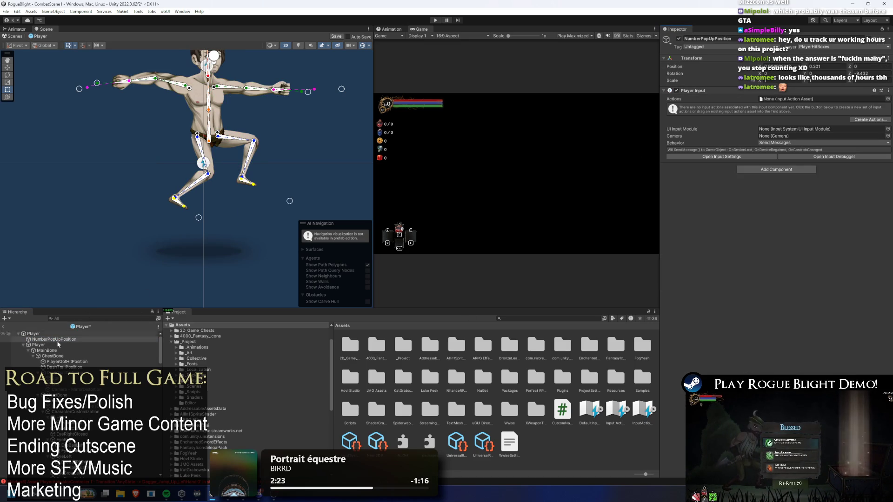
click(22, 334)
scroll(772, 209, down, 5)
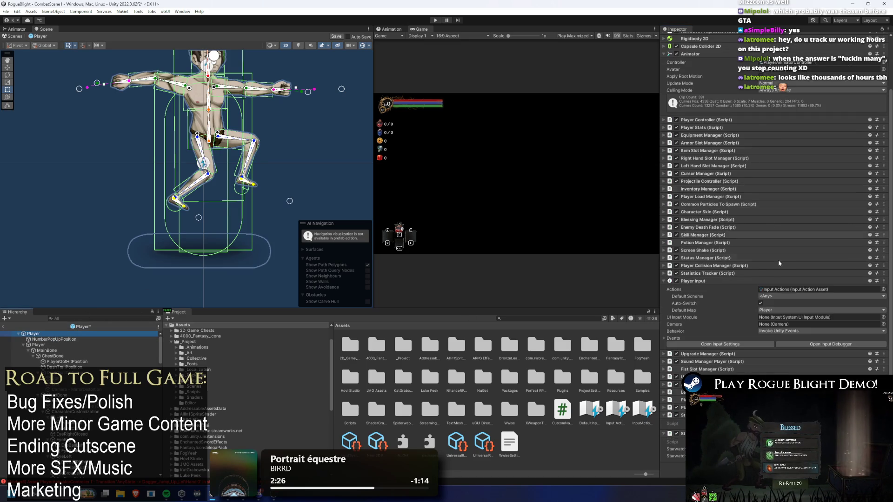
right_click(759, 290)
click(775, 324)
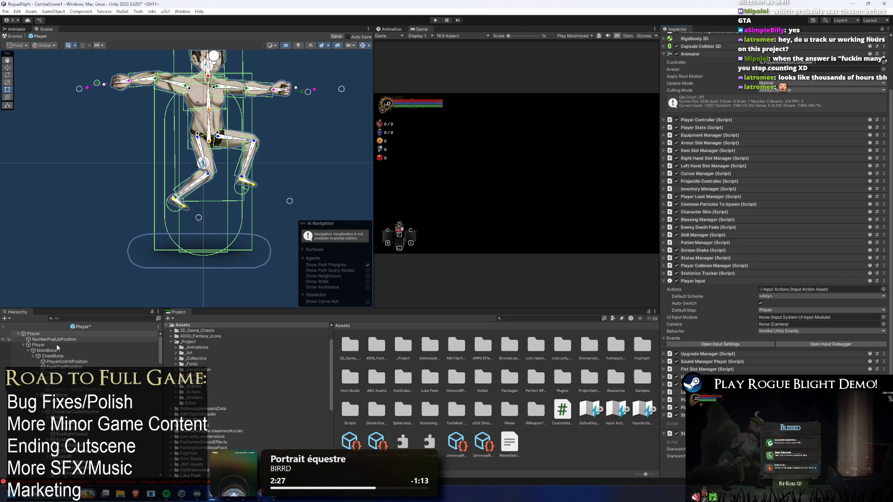
click(54, 339)
click(780, 99)
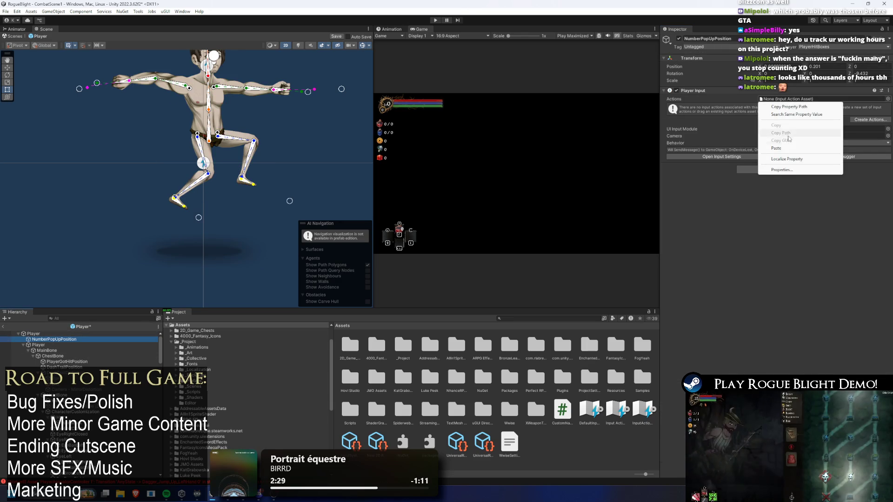
click(790, 116)
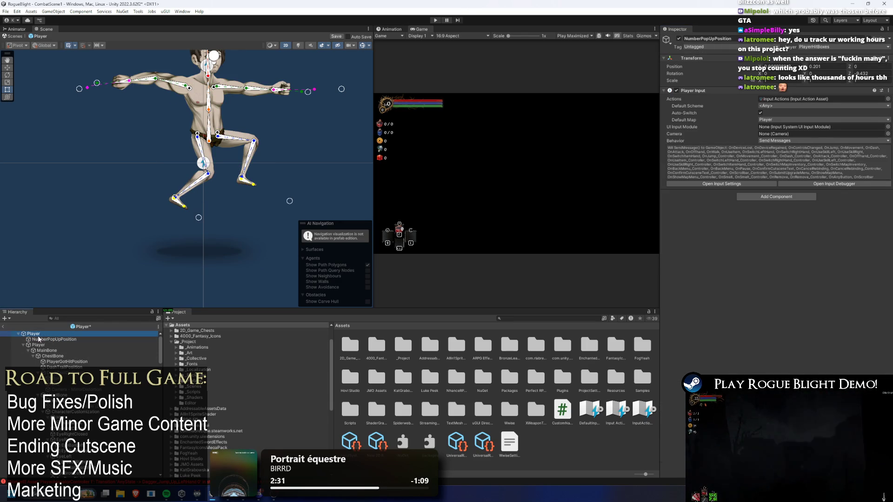
Set the child's Behavior to Invoke Unity Events and expand its Player action events
click(47, 333)
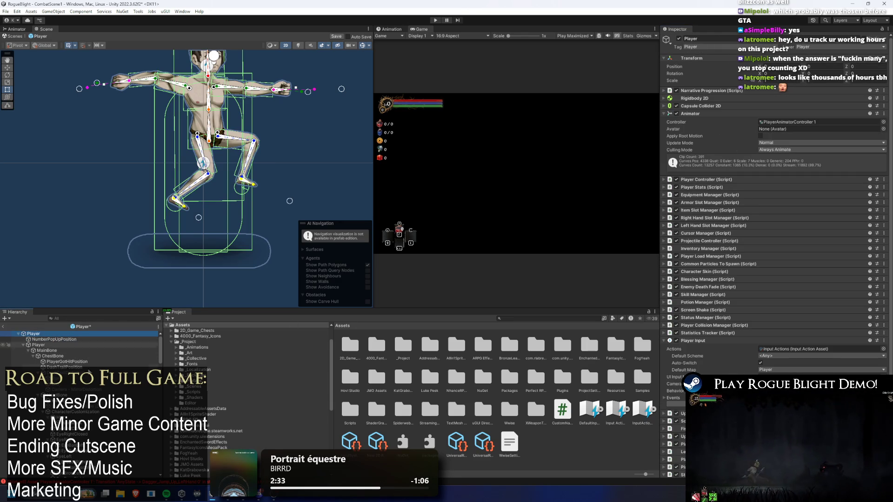
click(54, 339)
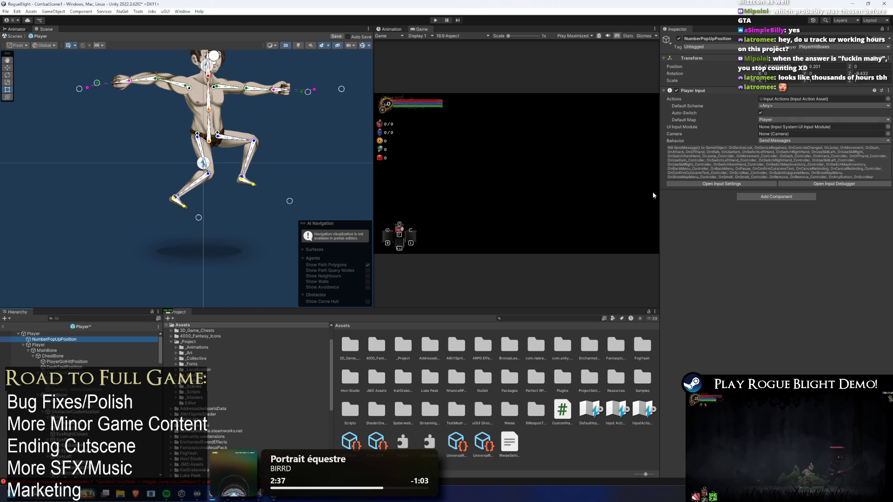
click(767, 142)
click(794, 165)
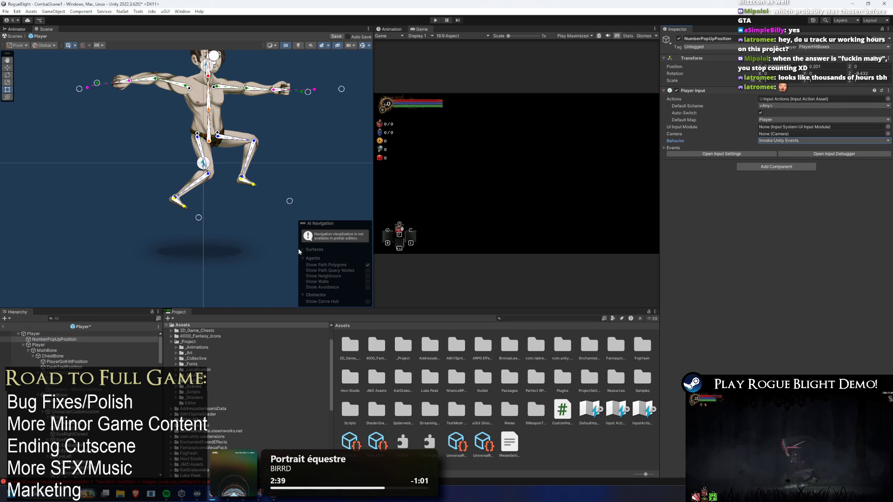
click(672, 147)
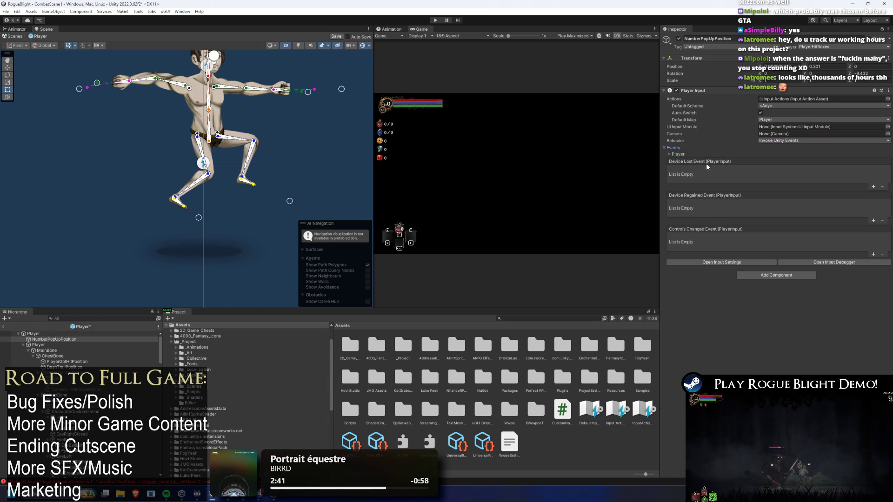
click(677, 154)
scroll(770, 210, down, 3)
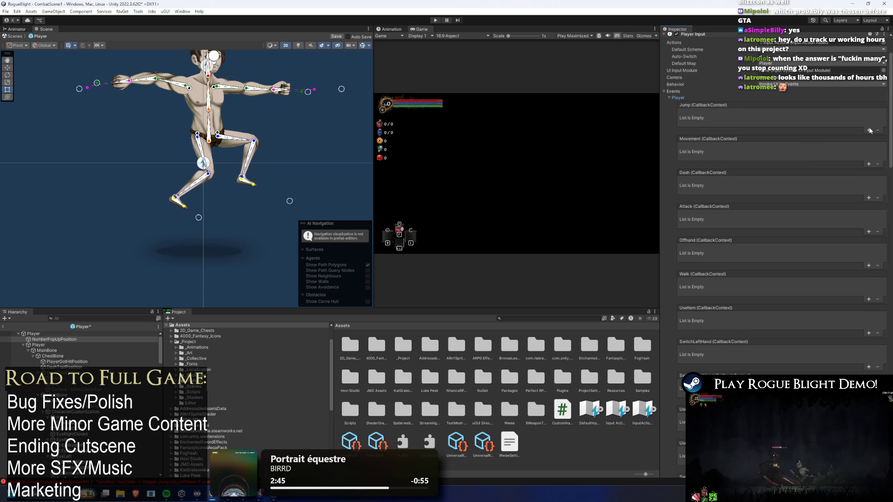
Add a Jump event entry on NumberPopUpPosition targeting the Player object and open its function list
click(869, 130)
mouse_move(48, 334)
mouse_down()
mouse_move(153, 337)
mouse_move(709, 121)
mouse_up()
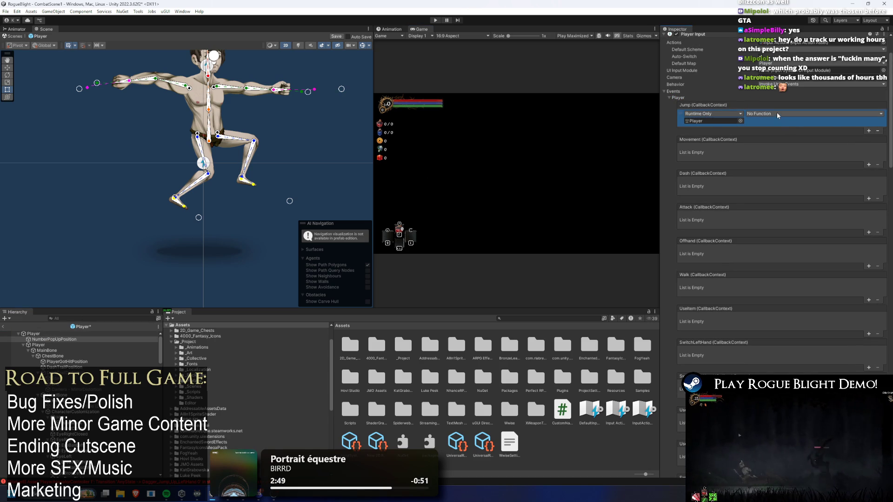
click(776, 113)
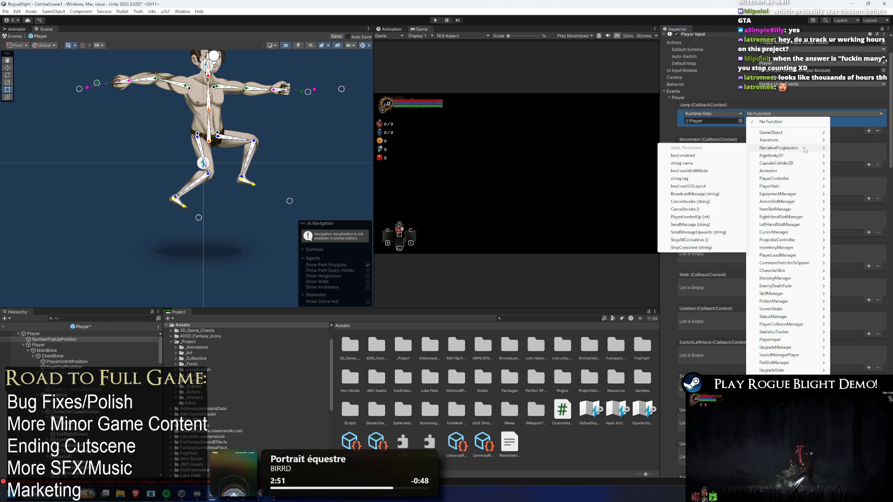
mouse_move(809, 149)
Expand the root Player's Player action events
click(43, 345)
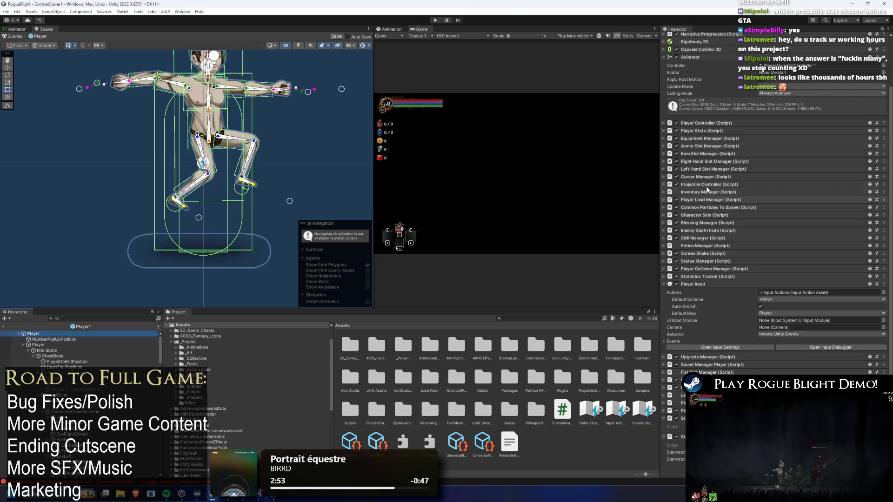
scroll(676, 339, down, 3)
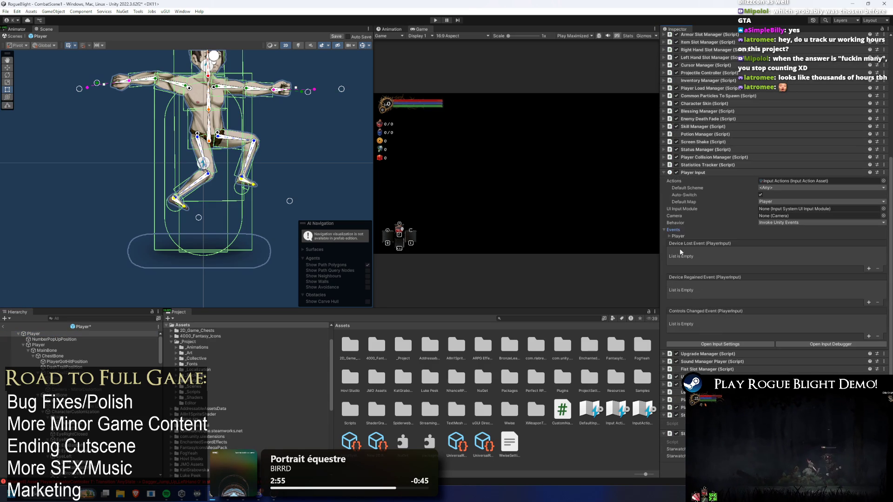
click(677, 236)
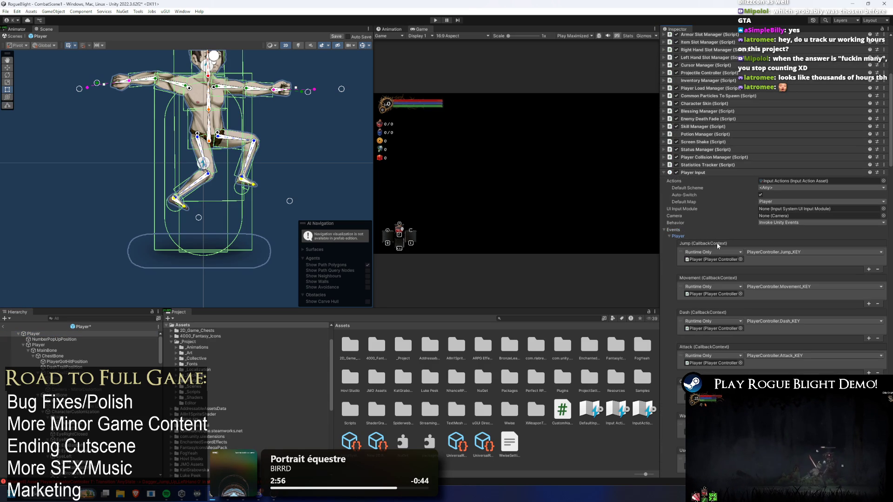
right_click(47, 339)
key(Escape)
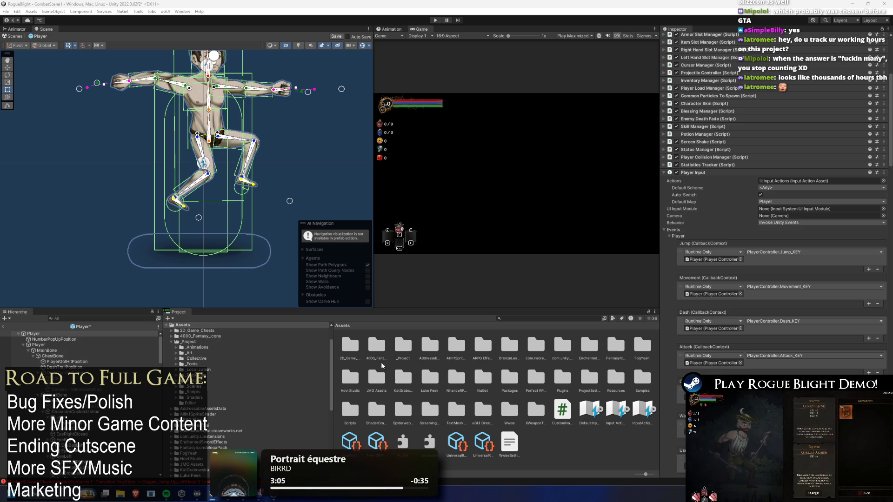
Re-expand the Player's events to review its Jump, Movement, Dash and Attack handlers
click(33, 333)
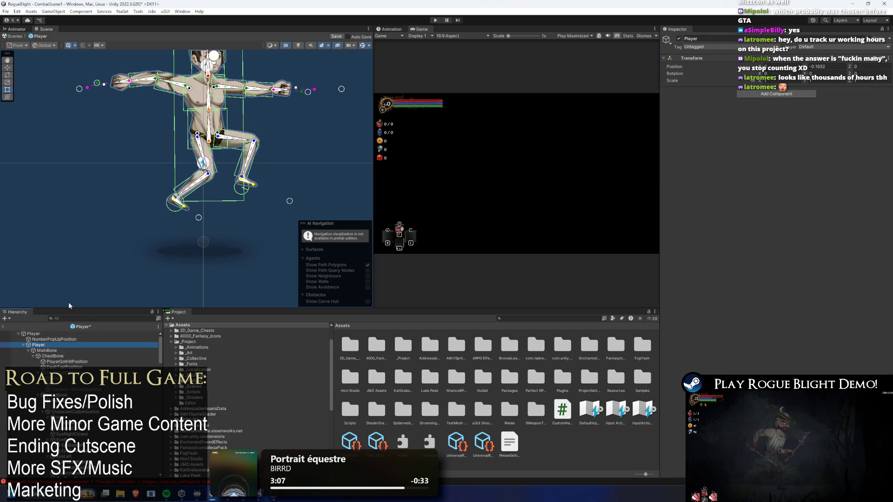
scroll(813, 197, down, 3)
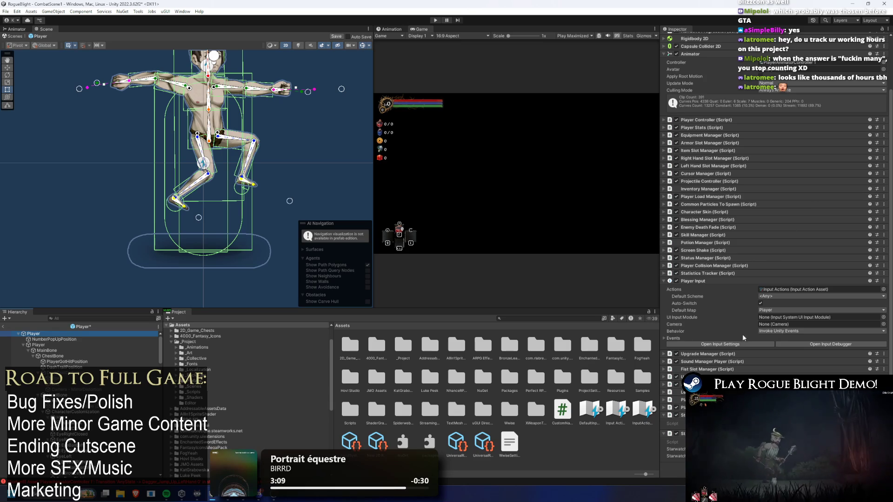
click(693, 344)
click(714, 48)
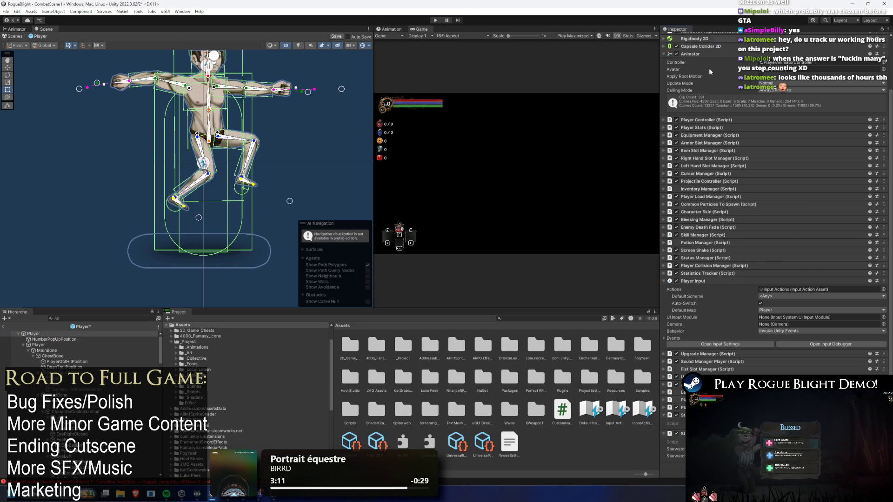
click(679, 338)
scroll(666, 268, down, 3)
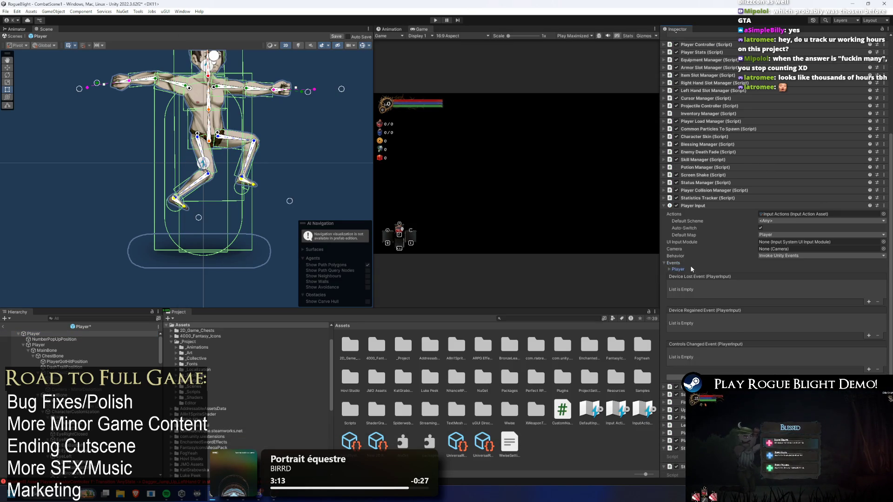
click(686, 269)
scroll(728, 260, down, 4)
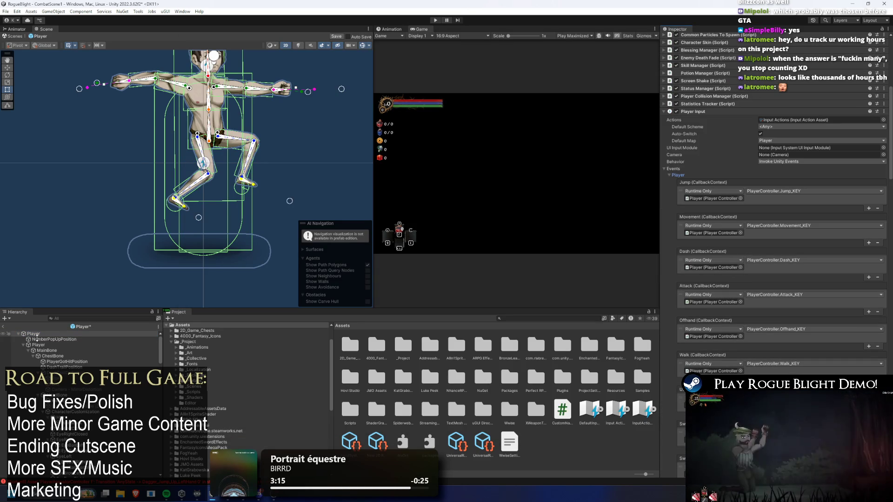
click(51, 339)
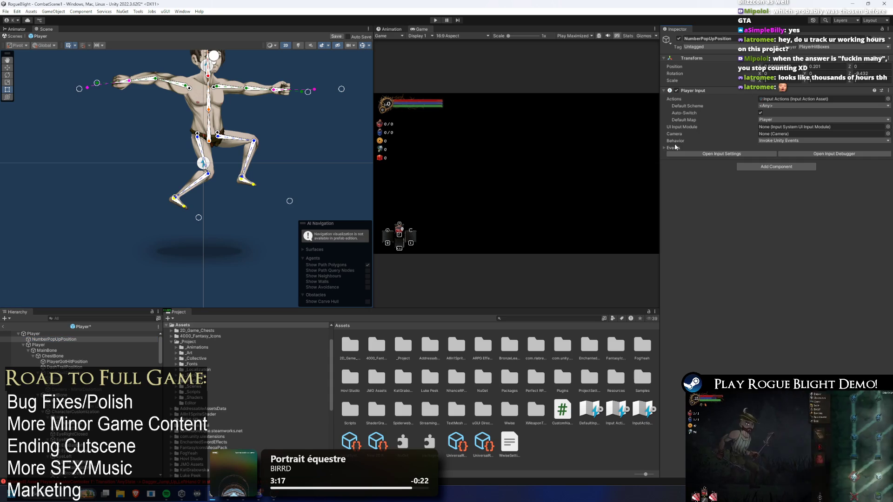
Expand the Player Input events and paste PlayerController handlers into Movement, Dash, Attack and Offhand
click(672, 148)
click(685, 159)
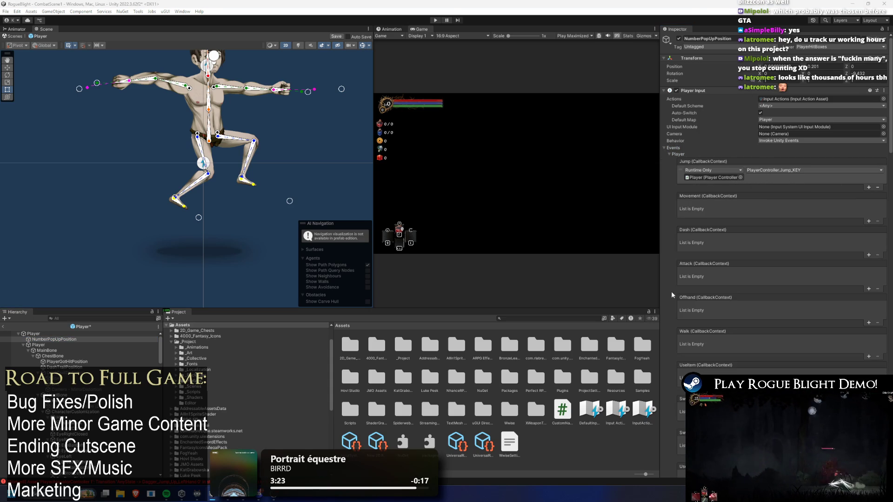
right_click(702, 196)
click(720, 221)
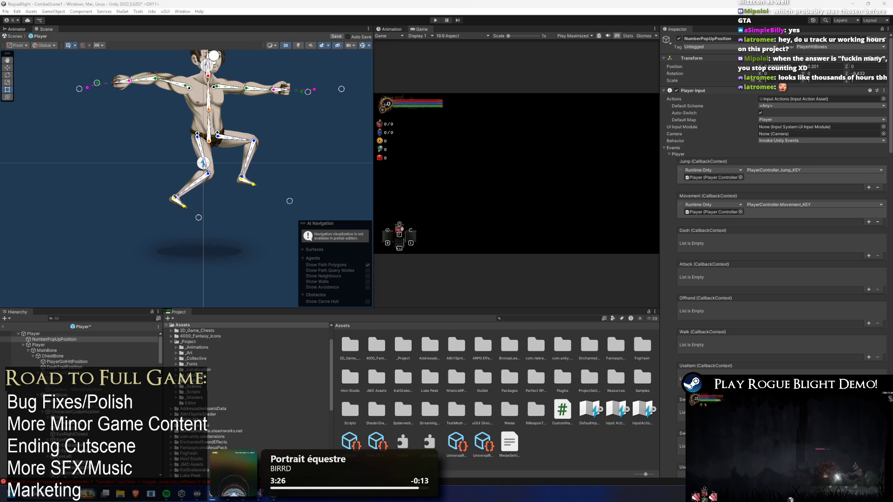
right_click(694, 231)
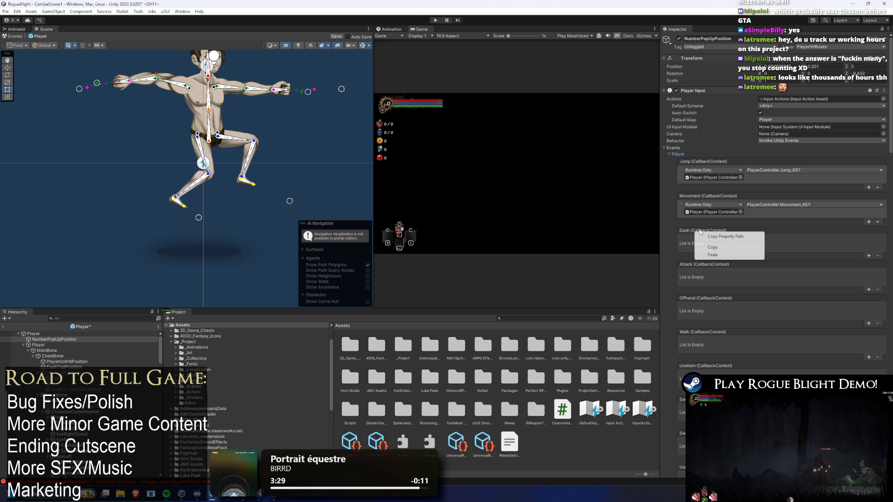
click(726, 255)
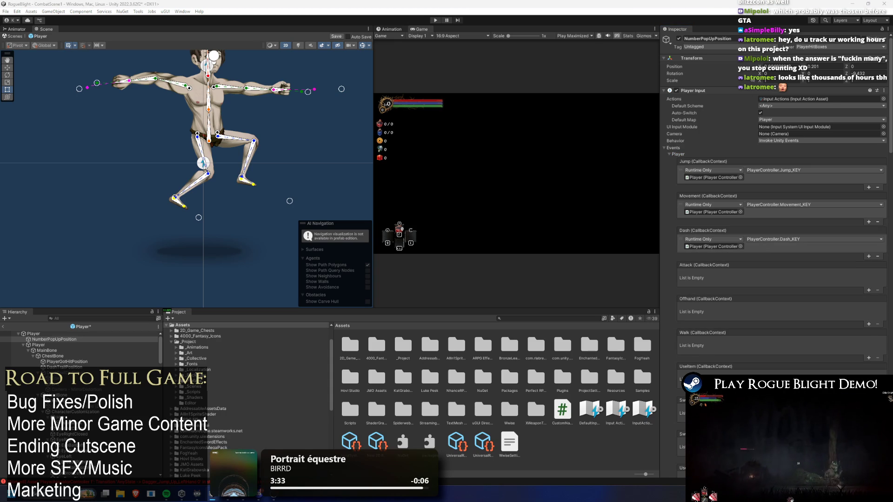
right_click(704, 274)
click(740, 287)
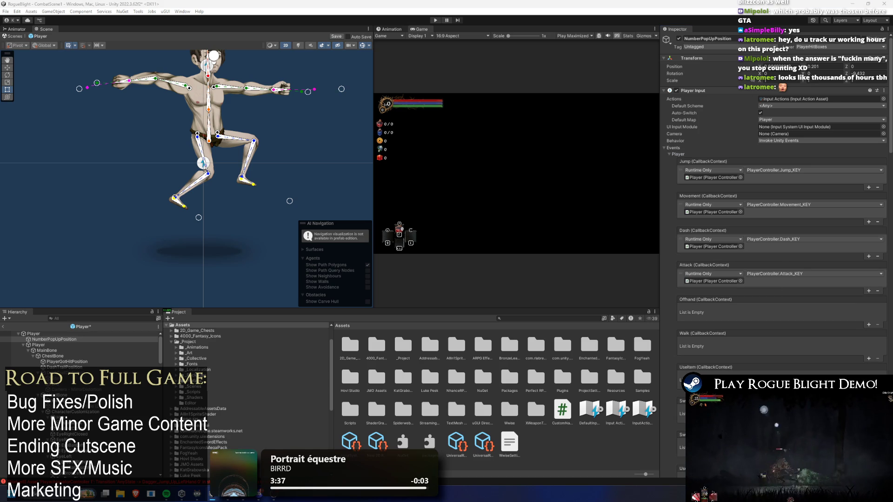
right_click(694, 299)
click(716, 324)
Paste the matching PlayerController handlers into the Walk, UseItem and SwitchLeftHand events
scroll(724, 156, down, 3)
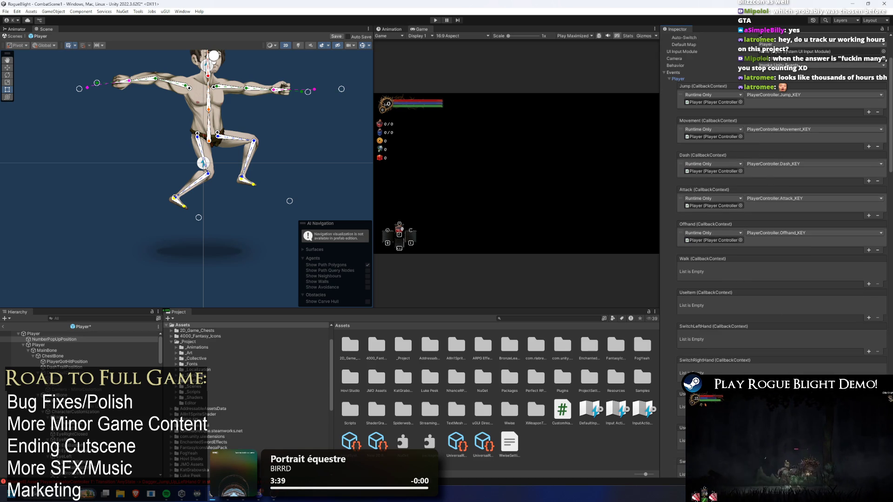
right_click(701, 260)
click(717, 277)
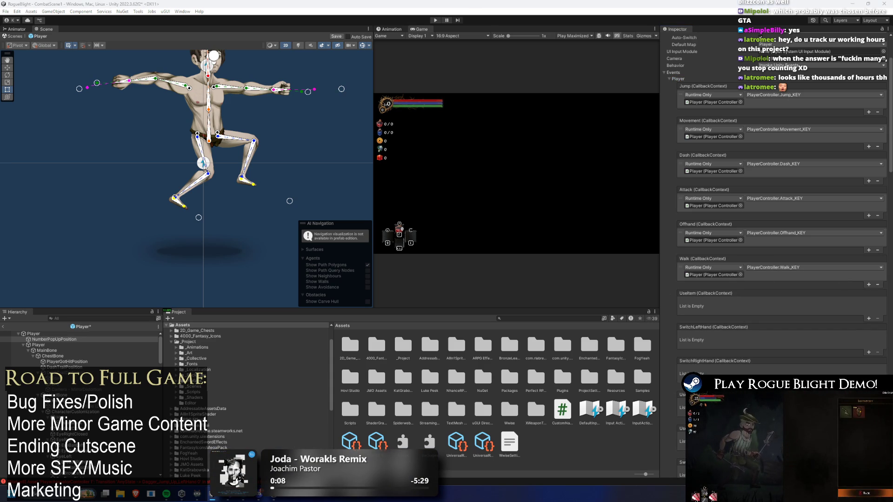
right_click(721, 298)
click(732, 317)
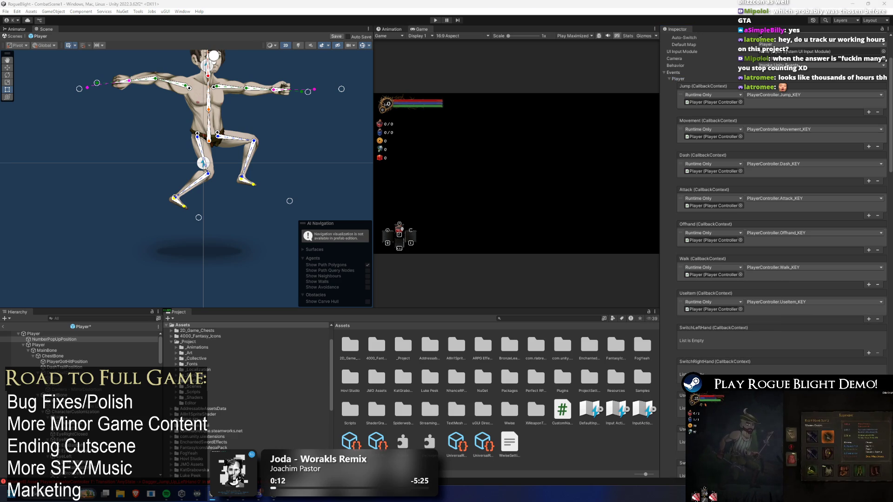
right_click(696, 327)
click(723, 350)
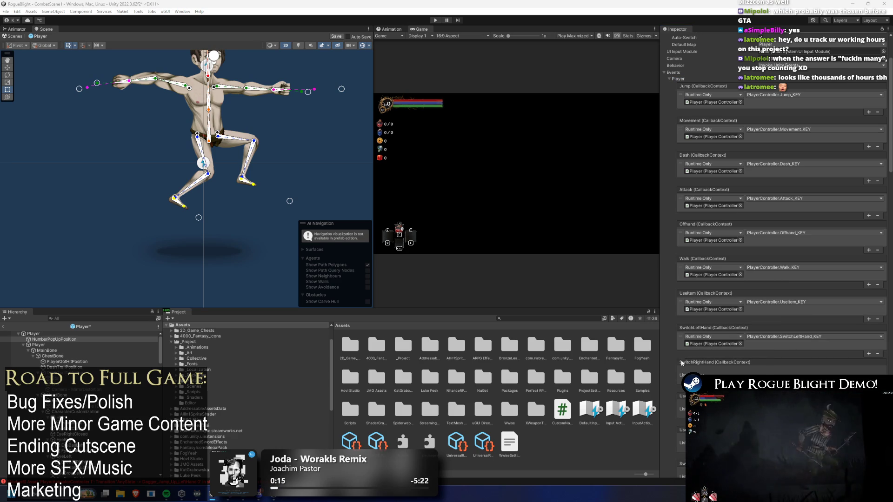
Paste PlayerController.UseSkillLeft_KEY and UseSkillRight_KEY listeners into the UseSkillLeft and UseSkillRight events
scroll(764, 309, down, 3)
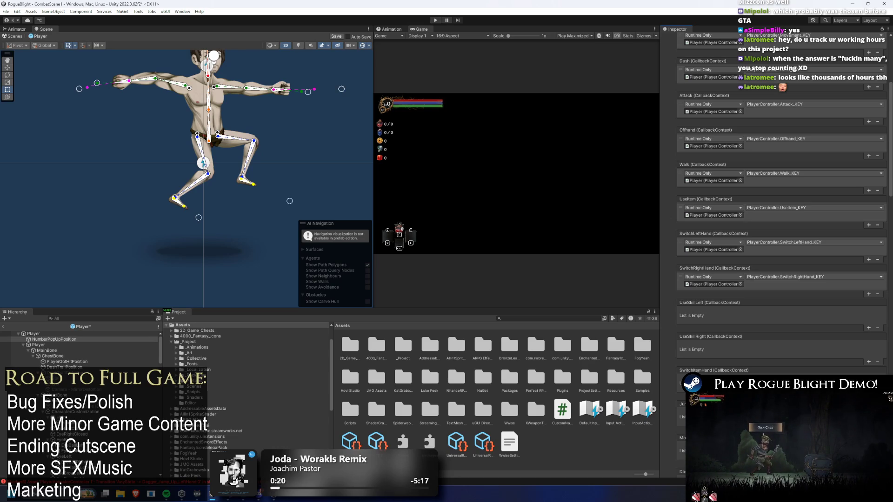
right_click(702, 302)
click(734, 319)
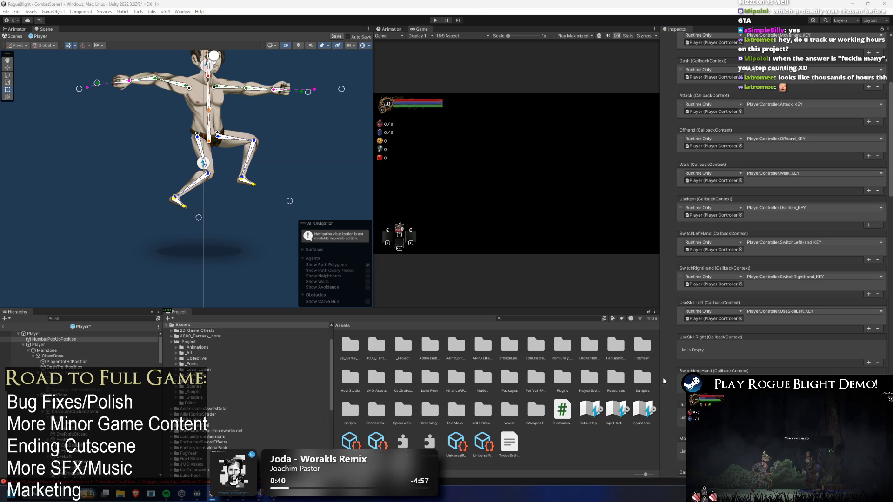
right_click(701, 337)
click(718, 353)
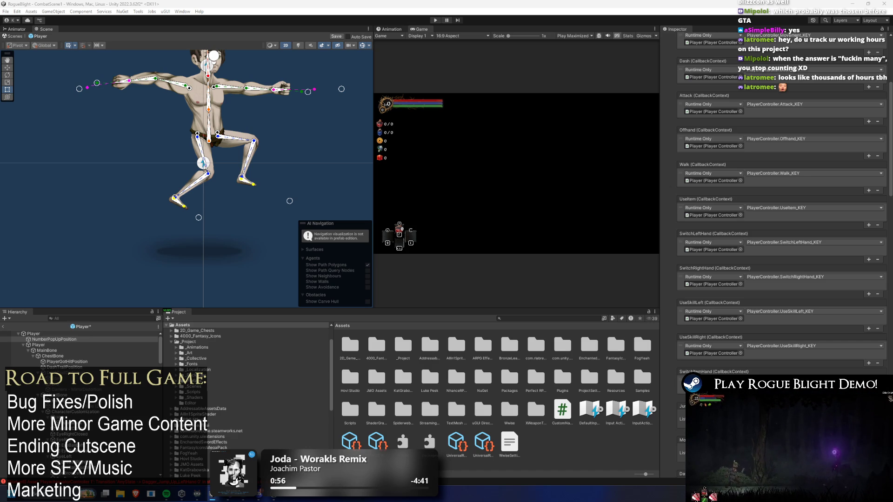
Paste the Movement_KEY and Dash_KEY handlers into the Movement_Controller and Dash_Controller events
scroll(766, 351, down, 6)
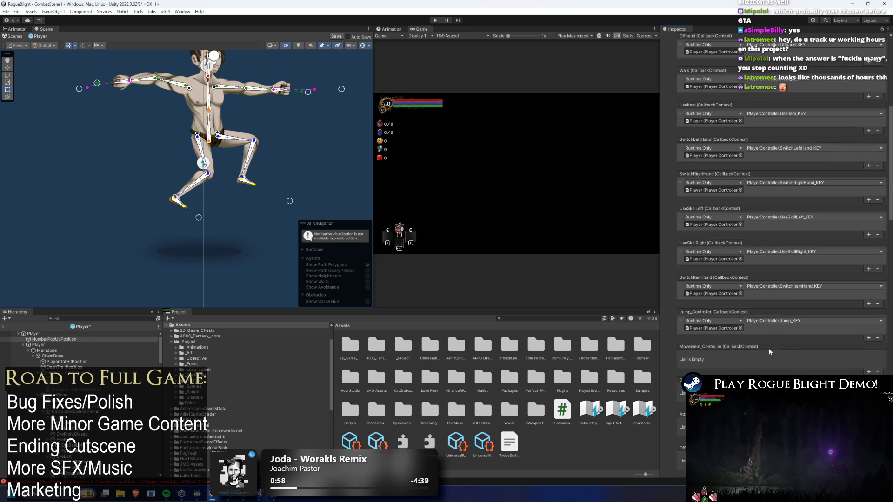
scroll(847, 317, down, 3)
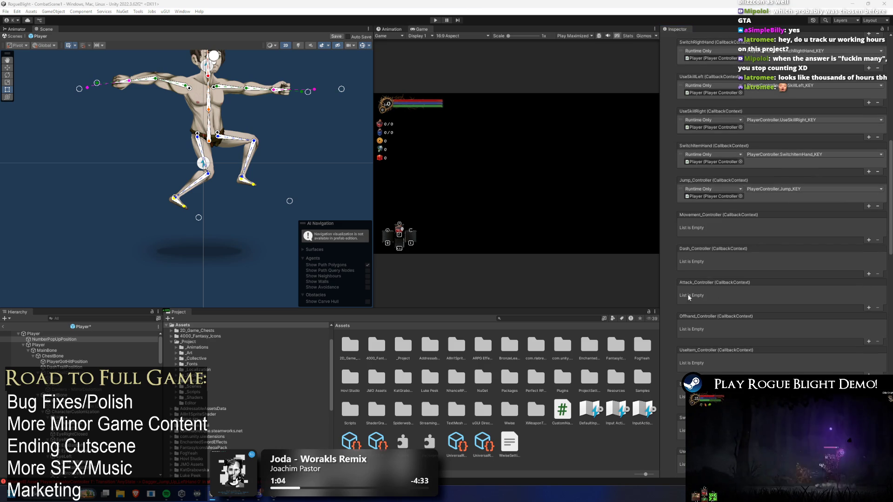
right_click(711, 214)
click(724, 234)
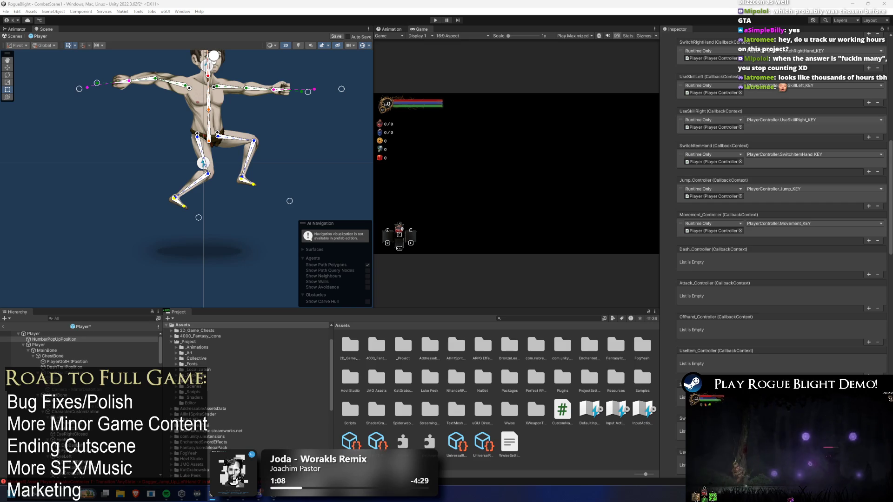
right_click(693, 267)
click(714, 272)
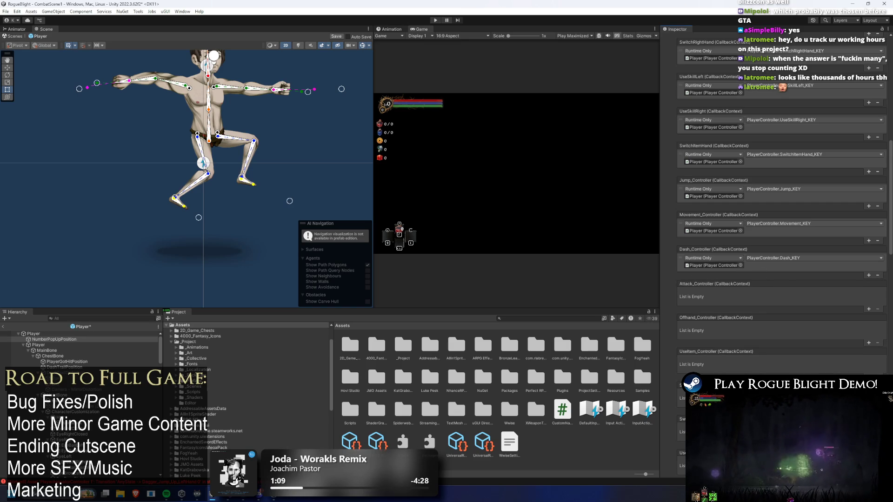
Paste AttackController_KEY, OffhandController_KEY and UseItem_KEY handlers into their matching _Controller events
right_click(691, 283)
click(707, 307)
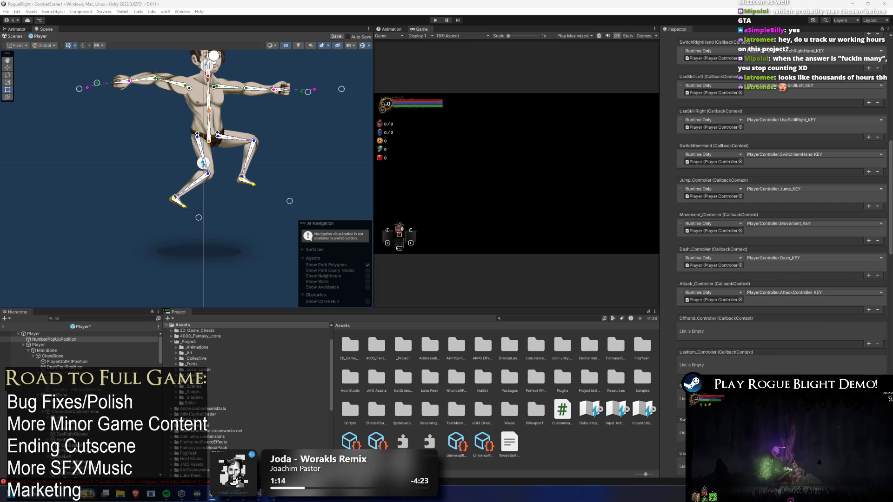
right_click(693, 320)
click(707, 343)
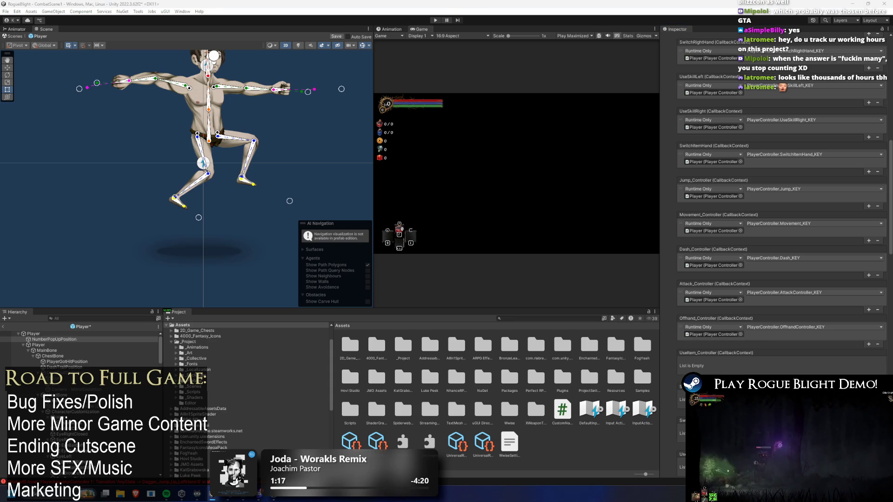
right_click(687, 355)
click(702, 371)
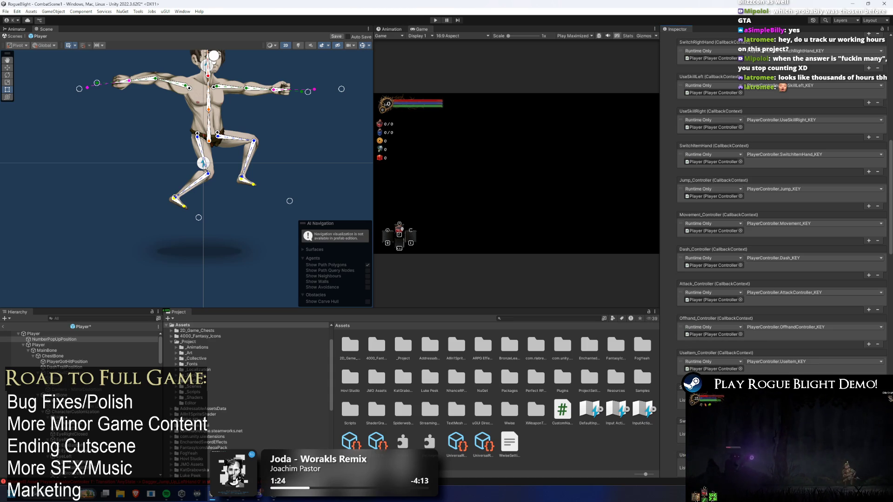
scroll(752, 366, down, 3)
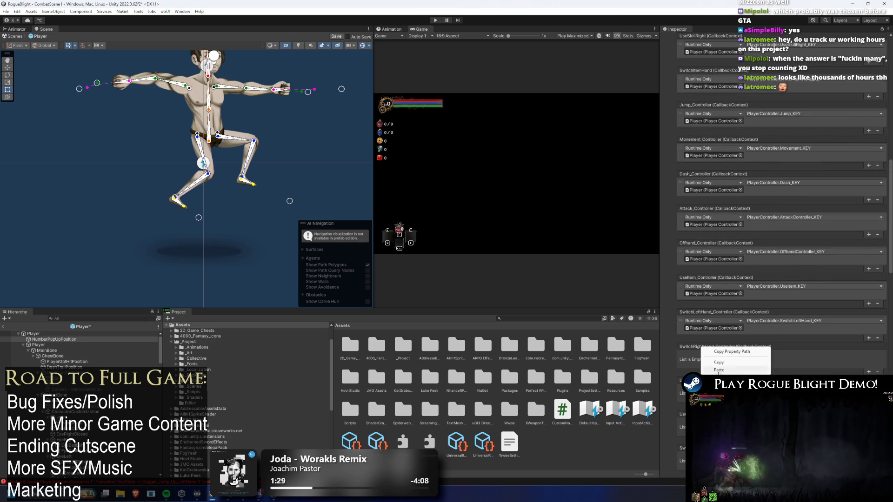
scroll(760, 343, down, 2)
Paste UseSkillLeftController_KEY and UseSkillRightController_KEY into UseSkillLeft_Controller and UseSkillRight_Controller
scroll(760, 343, down, 1)
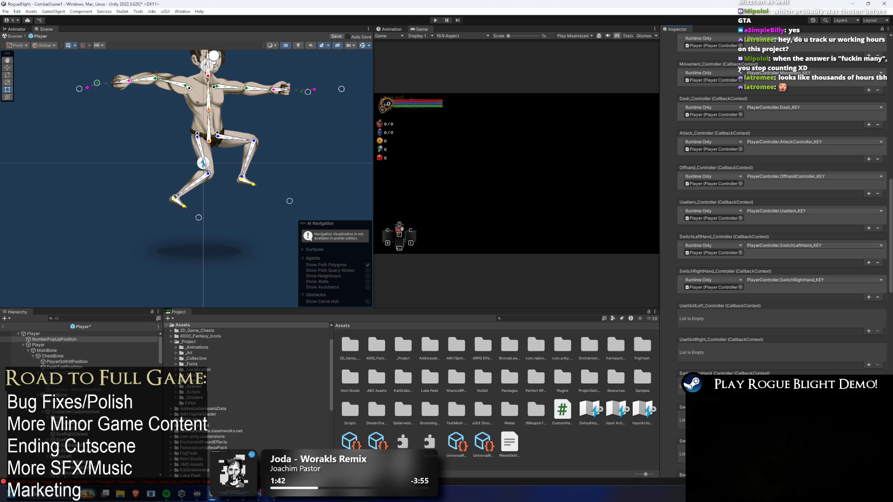
right_click(698, 308)
click(711, 320)
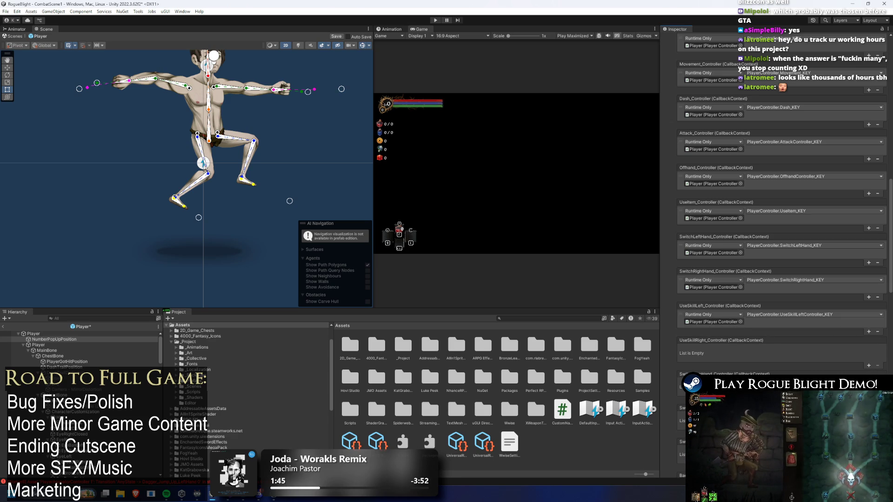
right_click(702, 355)
click(703, 363)
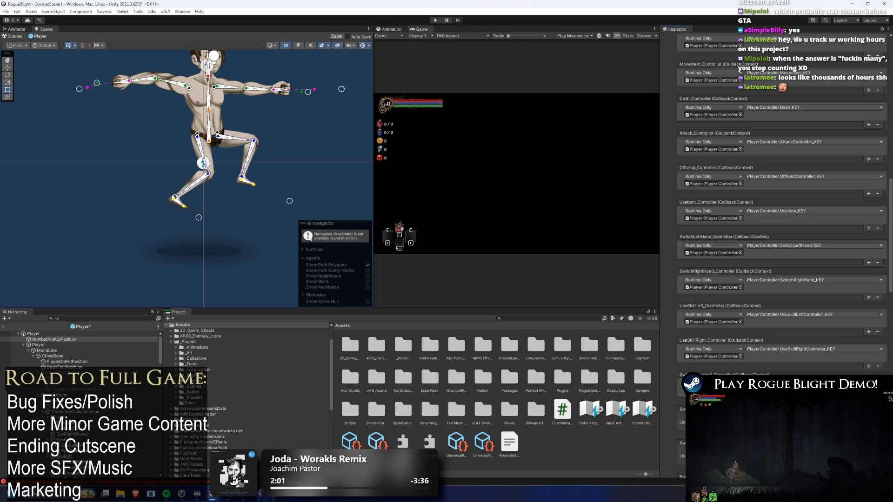
scroll(838, 296, down, 3)
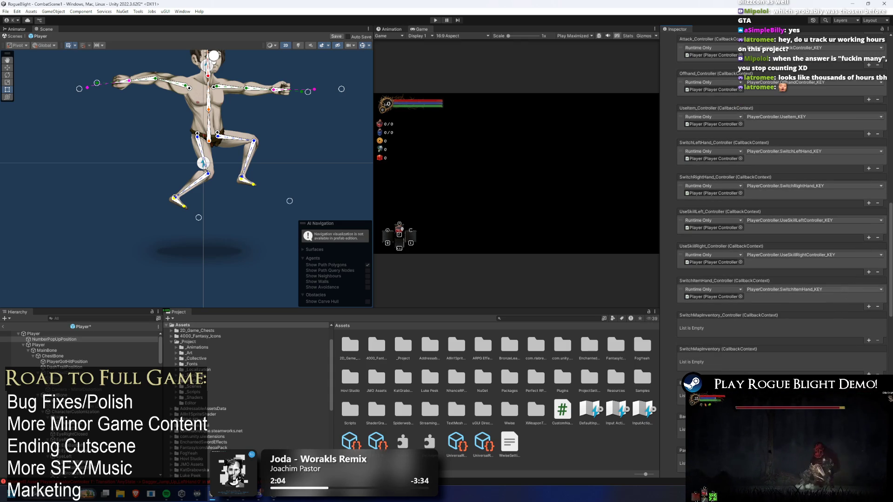
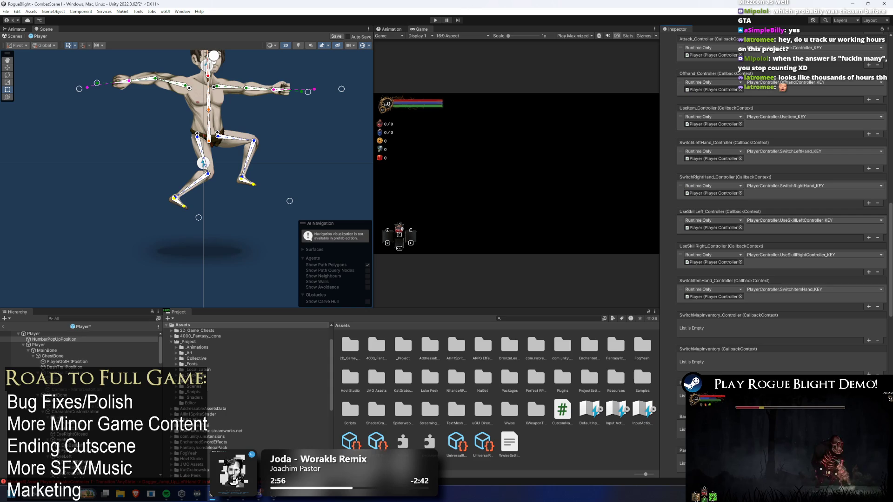
Paste the Pause_KEY listener into Pause and BackMenu_KEY into BackMenu, then scroll down the event list
scroll(760, 356, down, 3)
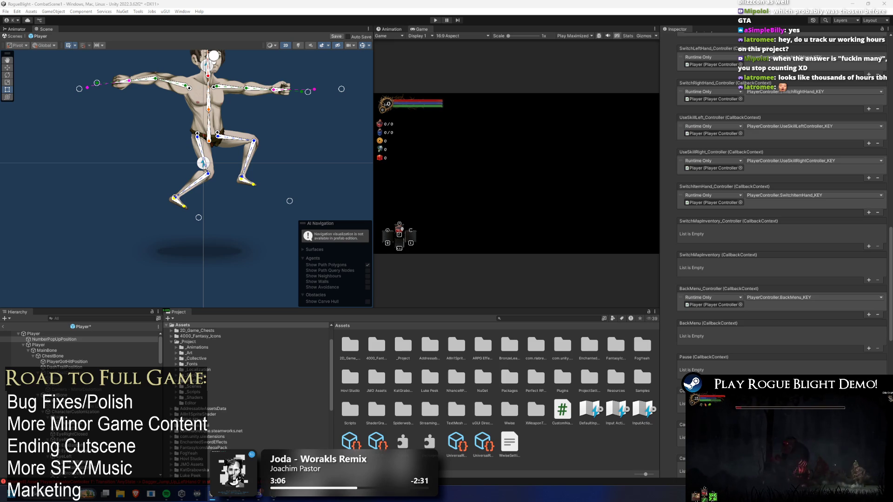
right_click(707, 359)
click(719, 370)
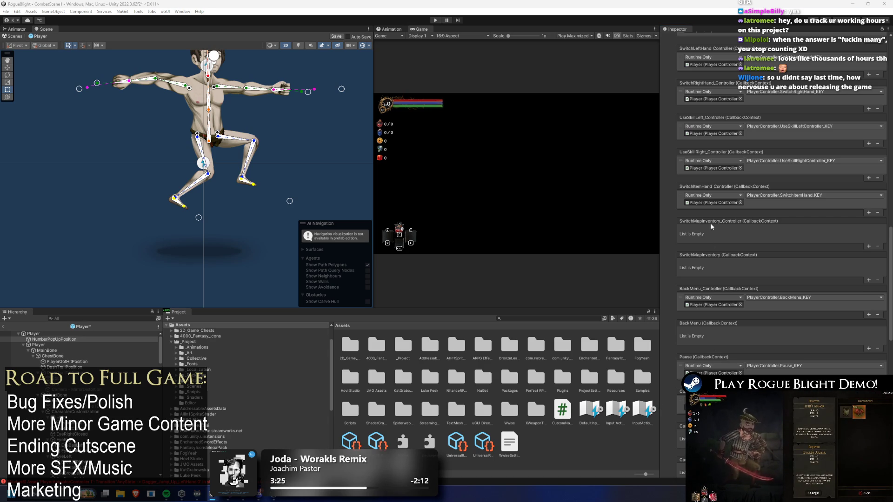
right_click(708, 323)
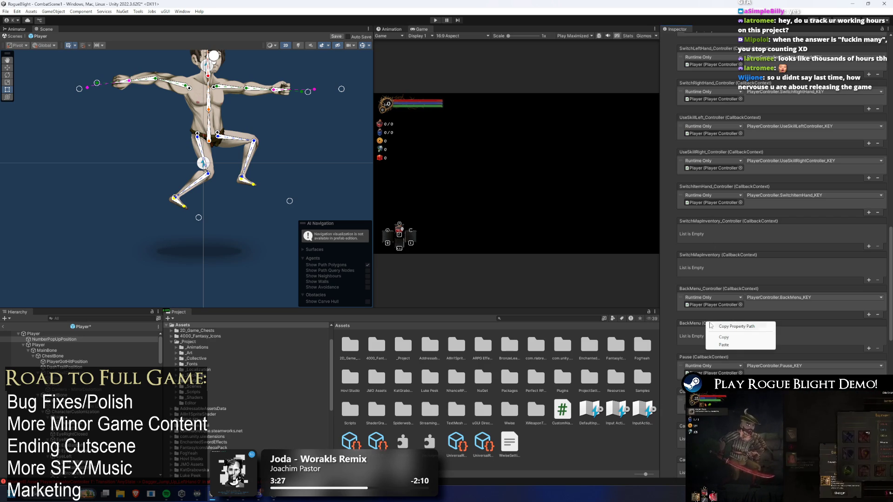
click(723, 345)
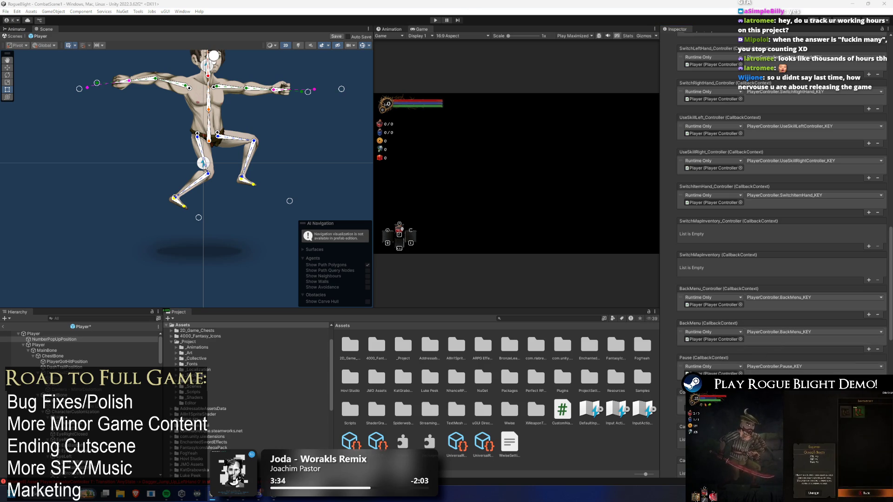
scroll(732, 367, down, 3)
scroll(733, 367, down, 1)
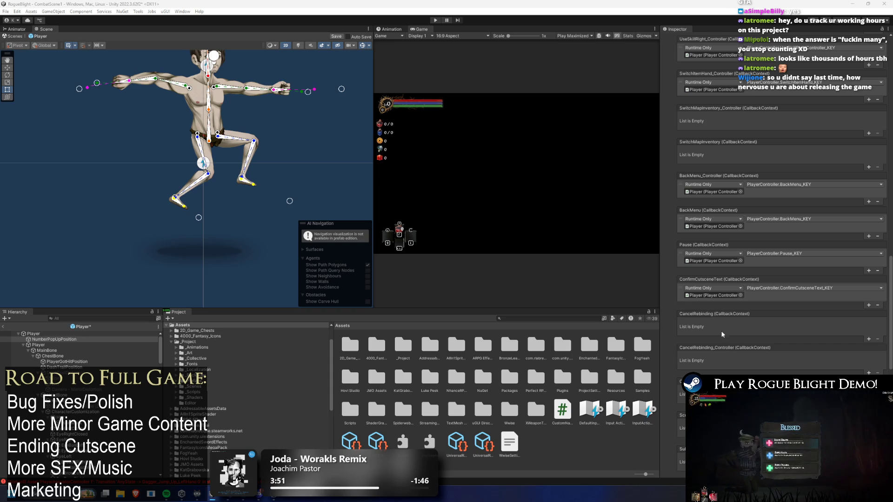
scroll(724, 356, down, 1)
scroll(736, 344, down, 2)
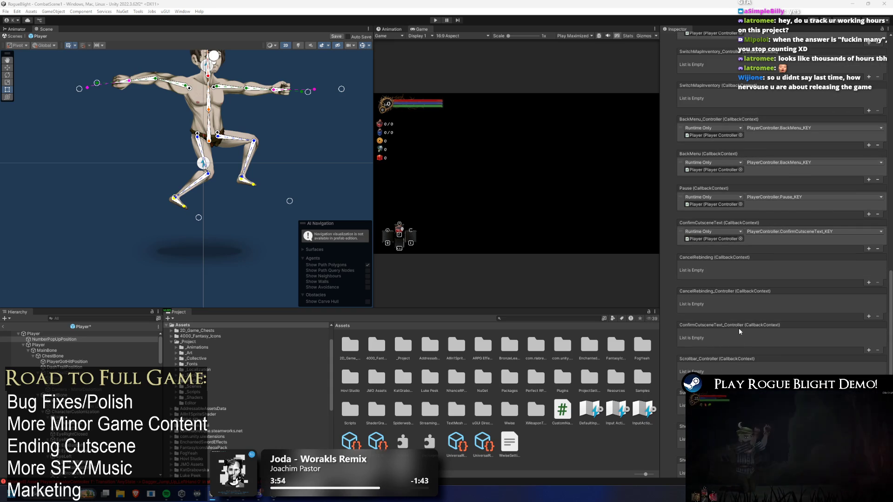
scroll(739, 324, down, 1)
scroll(741, 310, down, 2)
scroll(741, 311, down, 2)
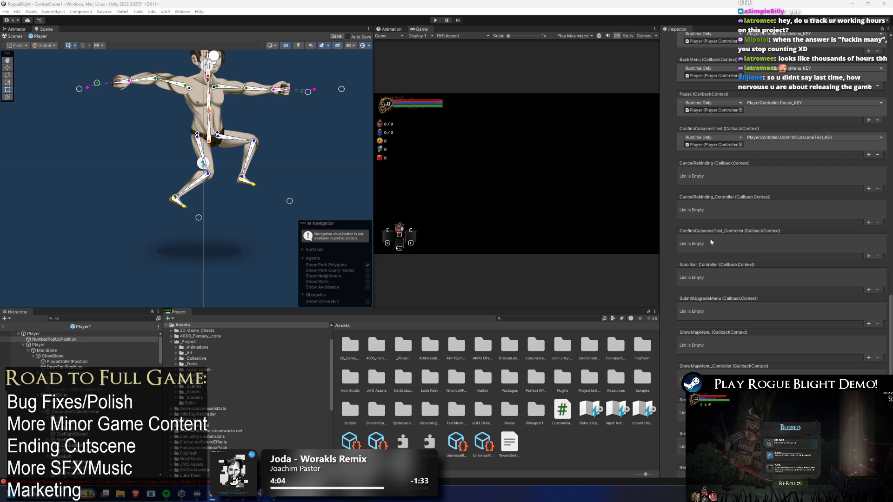
Paste the KEY listeners into Scrollbar_Controller, SubmitUpgradeMenu, ShowMapMenu and ShowMapMenu_Controller
right_click(707, 261)
click(725, 279)
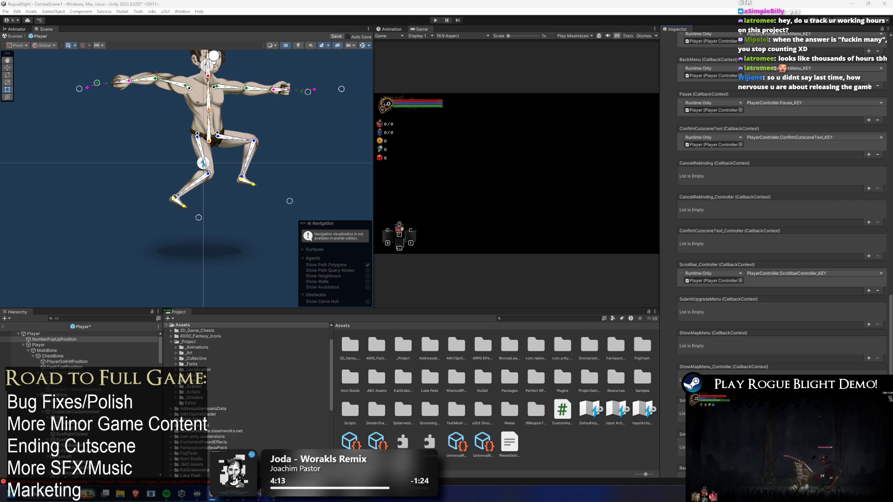
right_click(708, 301)
click(726, 323)
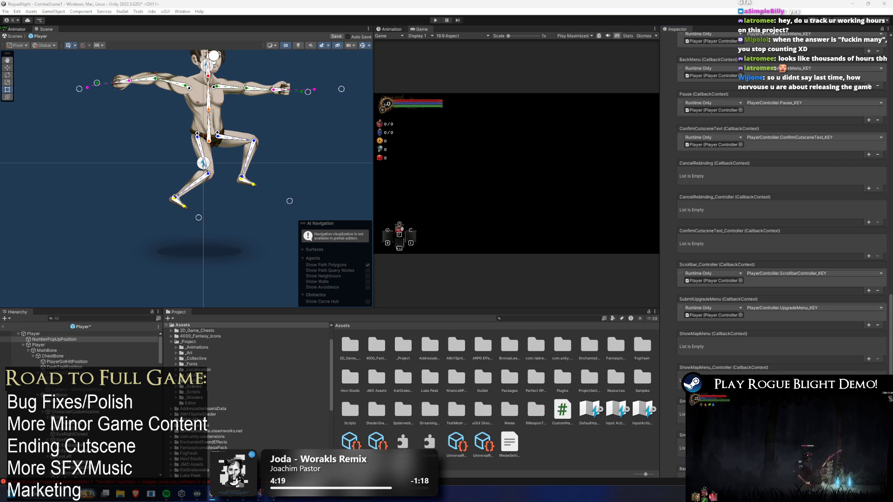
right_click(705, 334)
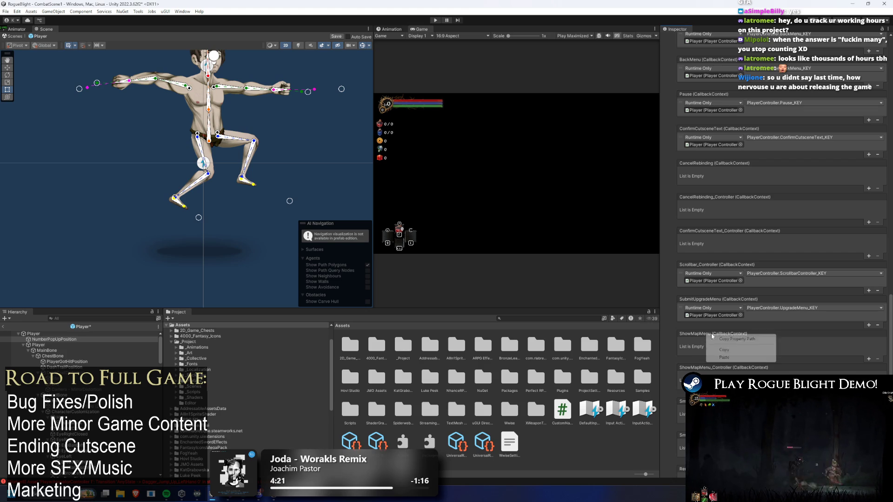
click(725, 359)
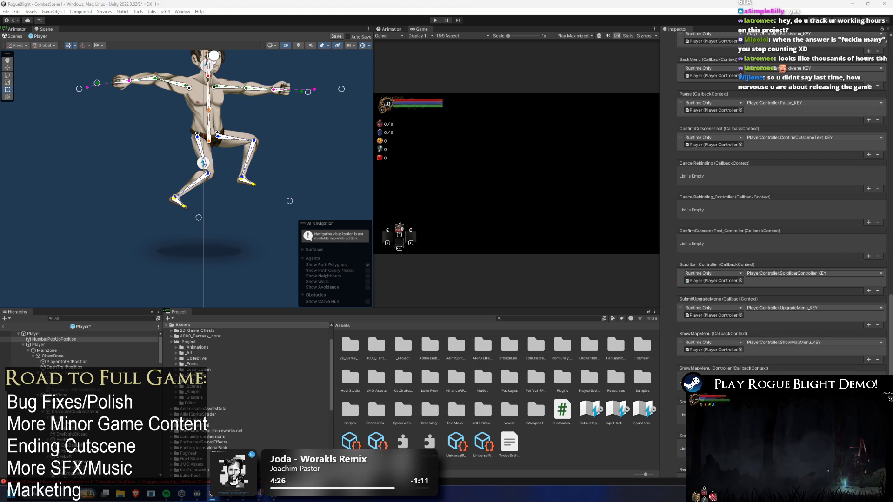
click(720, 372)
key(ctrl+v)
Paste Smelt_KEY into Smelt and Remove_KEY into Remove_Controller, then review the remaining events
scroll(769, 355, down, 3)
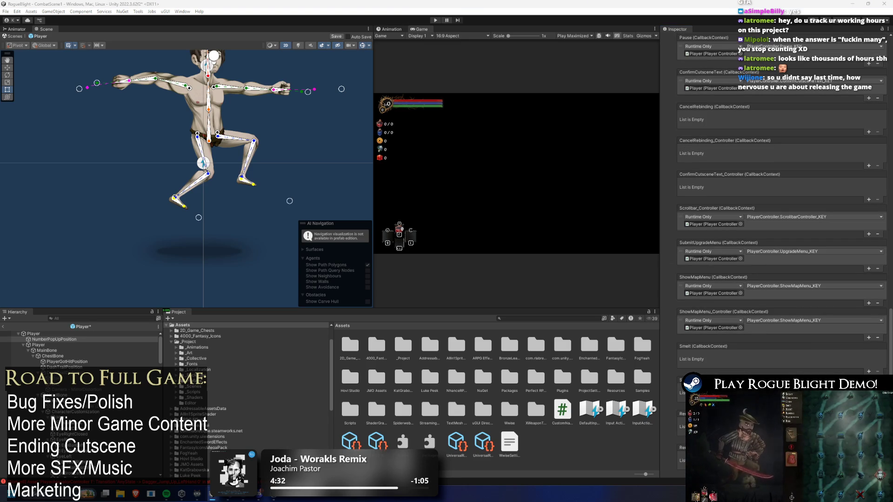
click(701, 347)
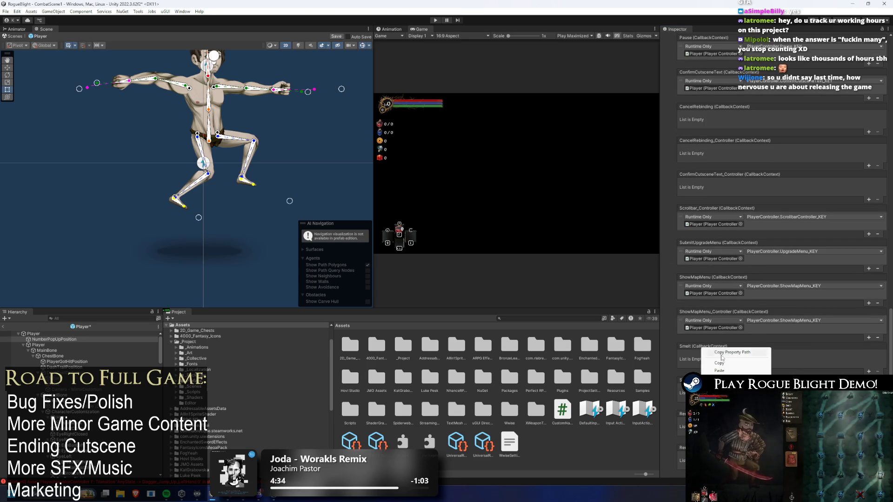
key(ctrl+v)
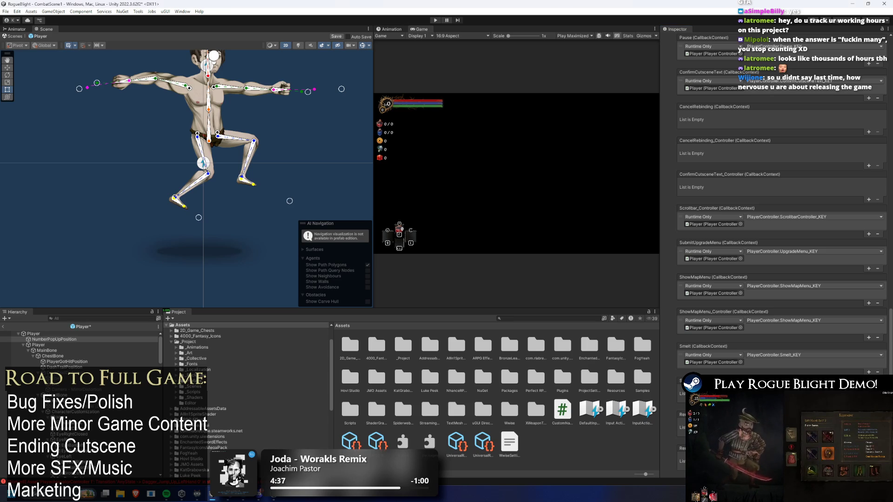
scroll(770, 358, down, 2)
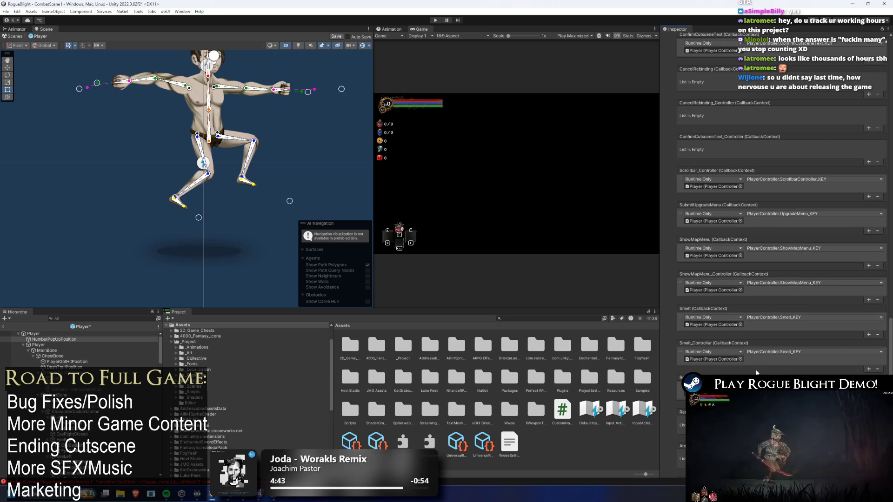
scroll(842, 344, down, 3)
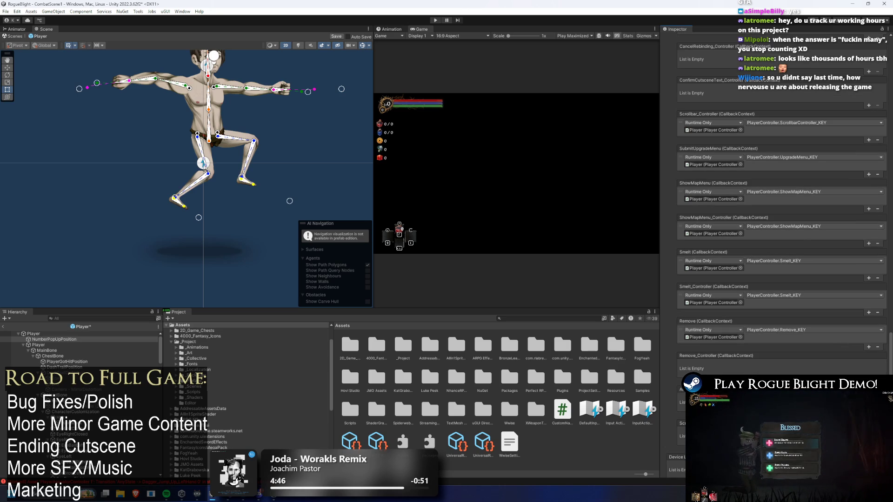
right_click(702, 355)
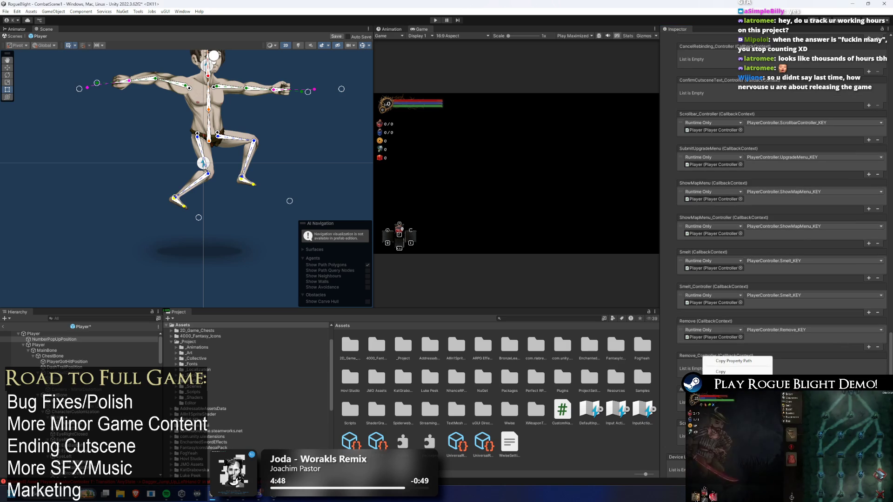
click(744, 371)
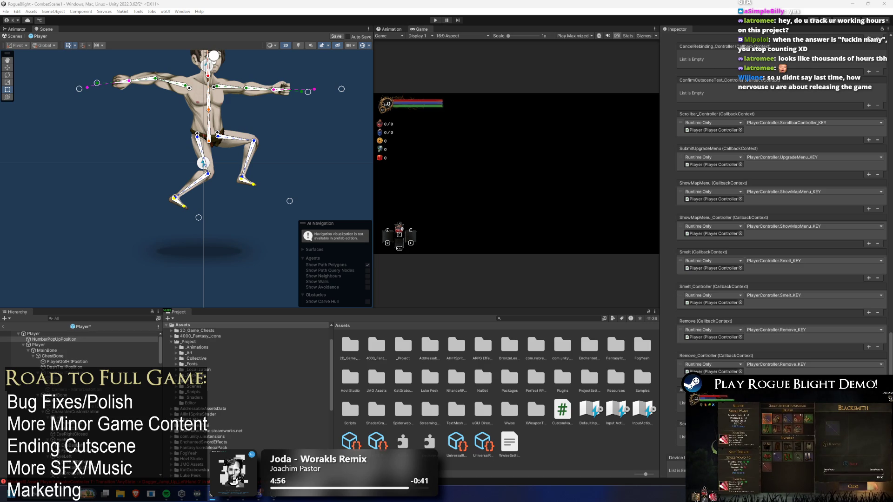
scroll(689, 316, down, 2)
scroll(750, 313, down, 1)
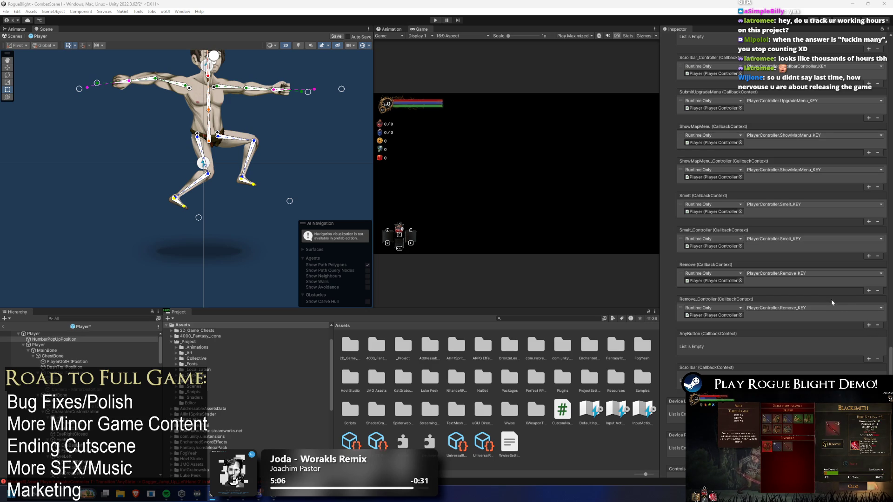
scroll(830, 300, down, 2)
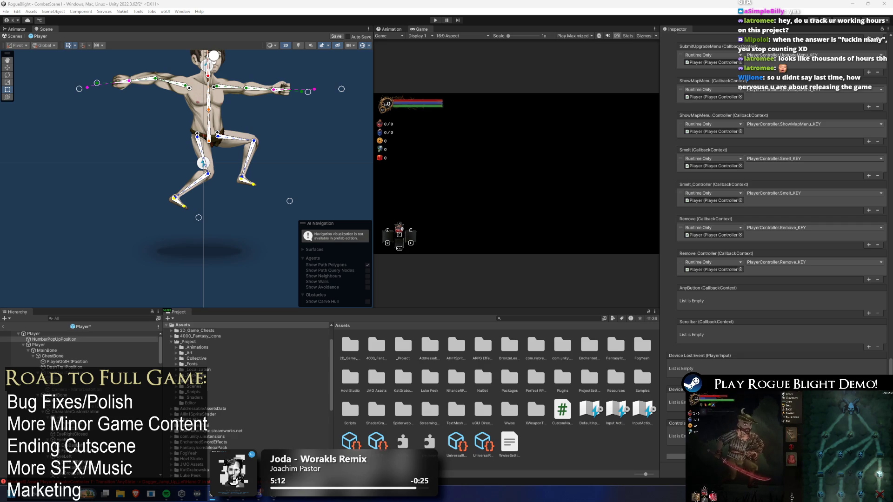
scroll(744, 311, up, 5)
scroll(749, 305, up, 5)
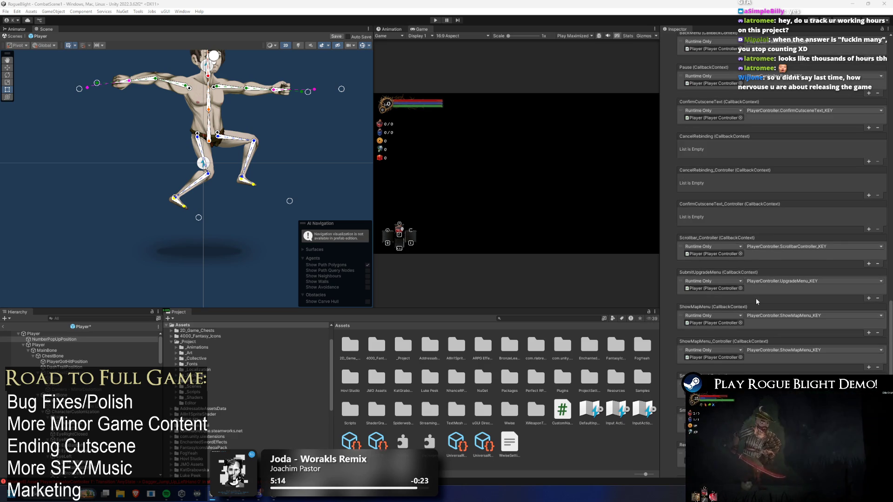
scroll(752, 300, up, 5)
scroll(751, 303, up, 4)
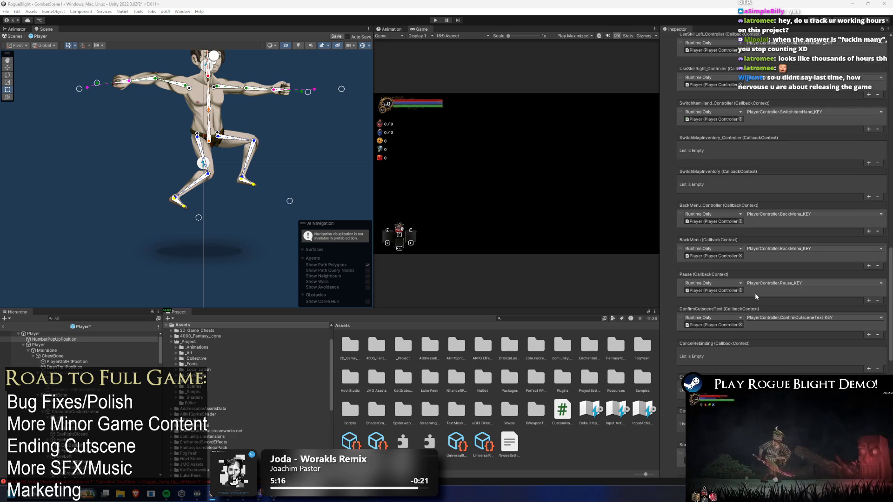
right_click(739, 138)
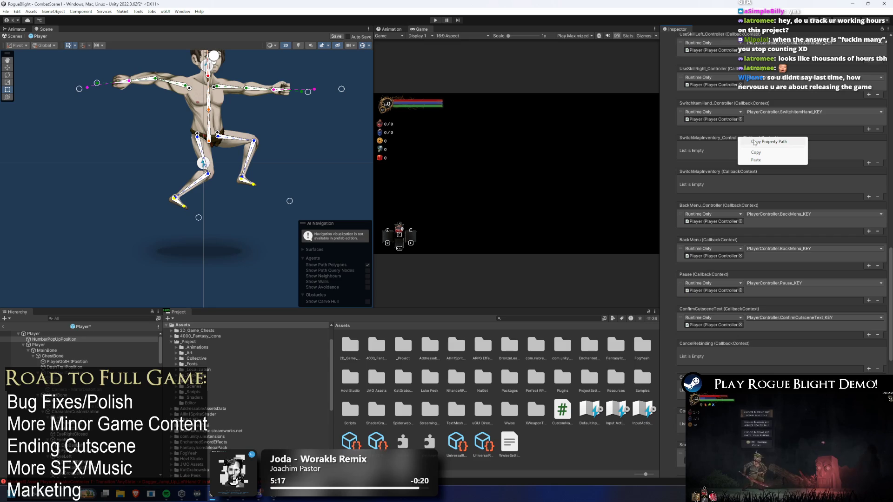
key(Escape)
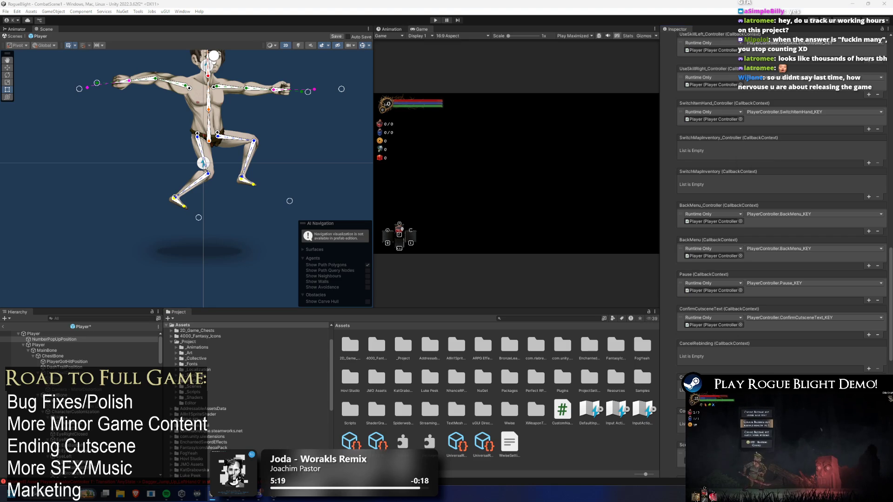
right_click(706, 182)
click(758, 194)
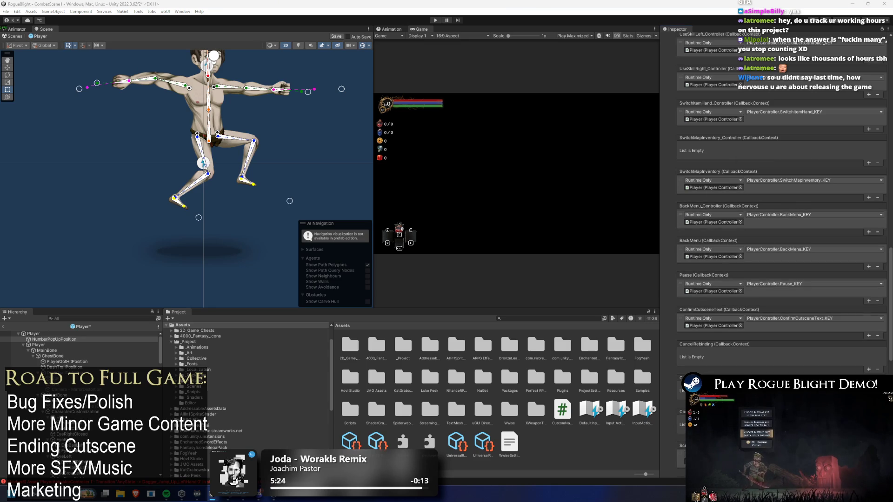
right_click(710, 138)
click(739, 161)
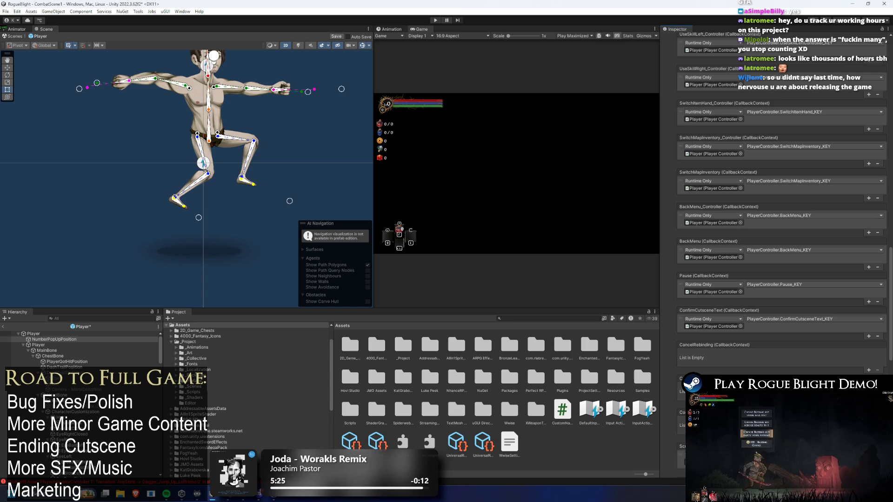
scroll(745, 313, down, 10)
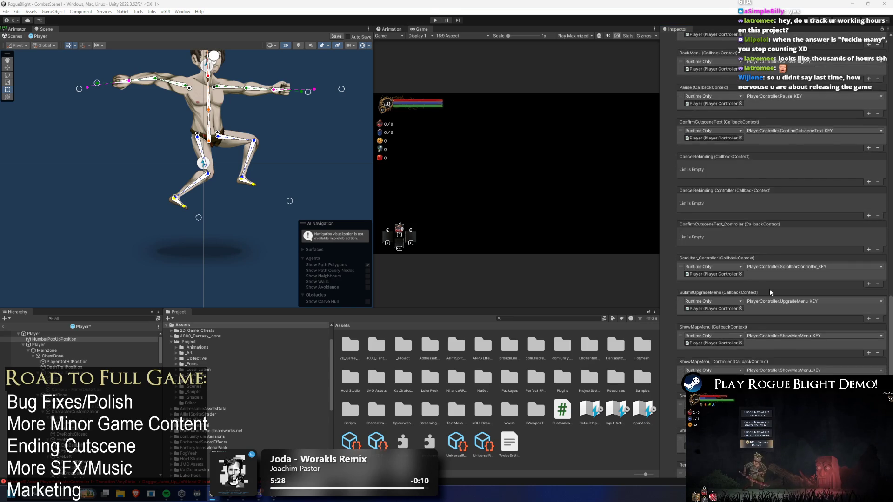
right_click(710, 350)
click(721, 363)
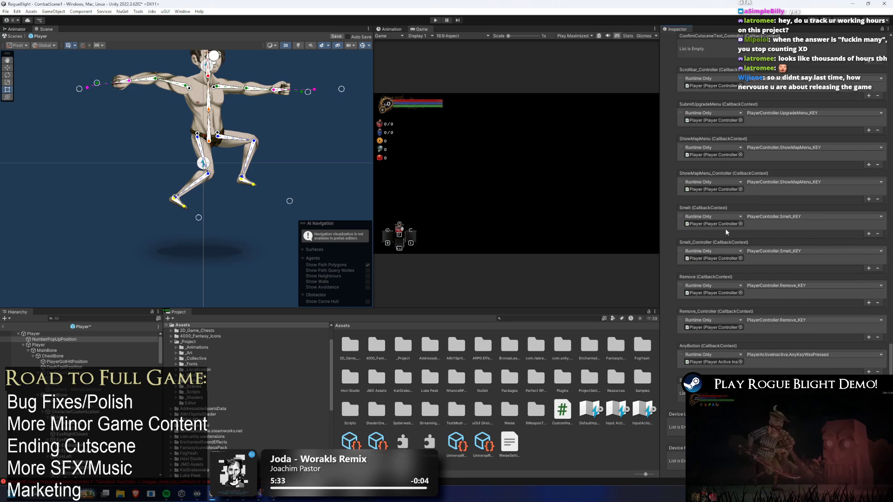
scroll(725, 231, up, 10)
scroll(767, 236, up, 15)
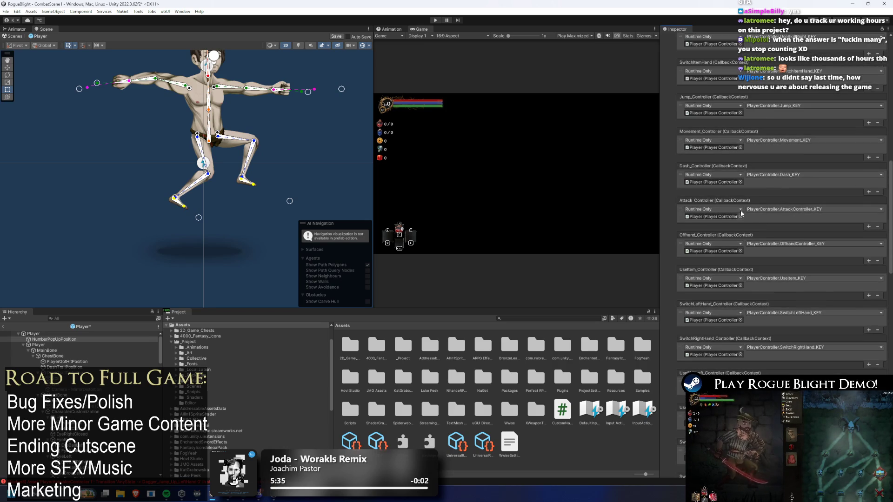
scroll(766, 202, up, 12)
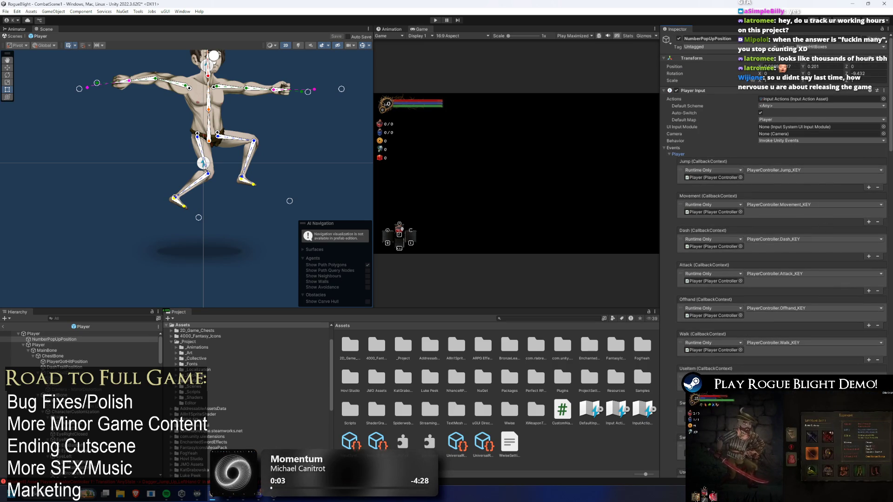
scroll(756, 187, down, 15)
scroll(799, 149, down, 10)
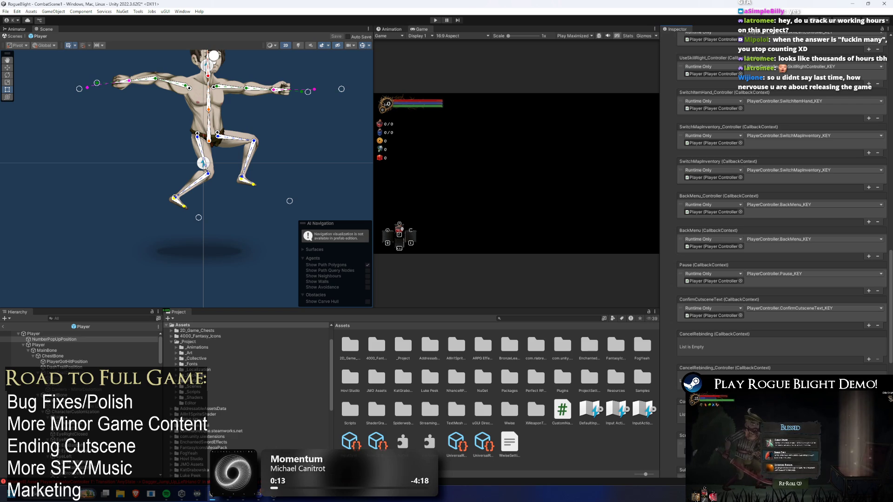
scroll(741, 319, down, 10)
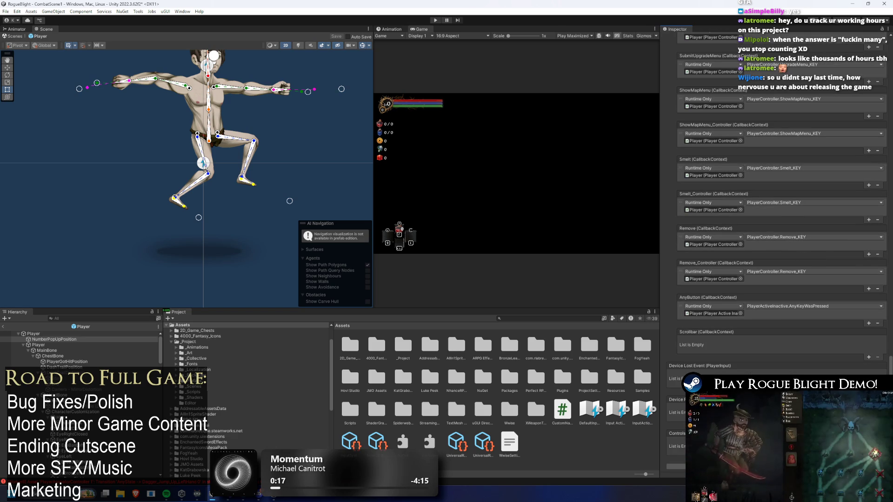
double_click(481, 7)
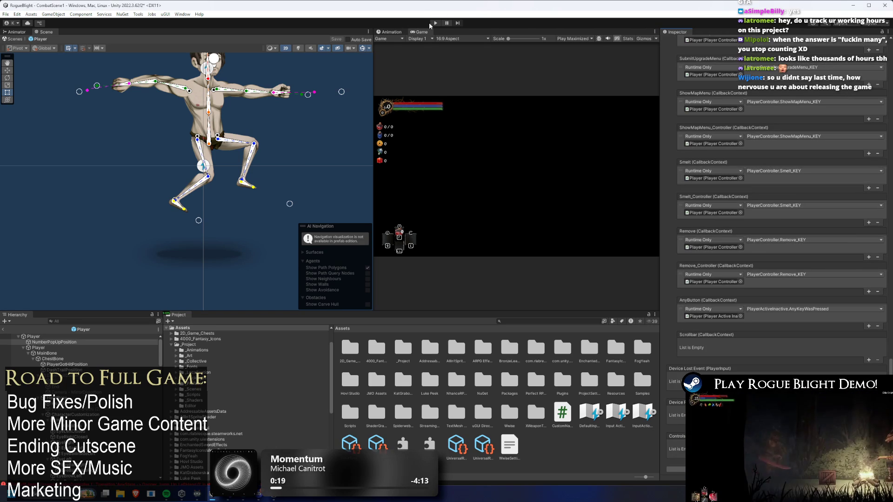
Exit prefab mode, play-test switching between the map and equipment panels, then stop Play mode
click(434, 23)
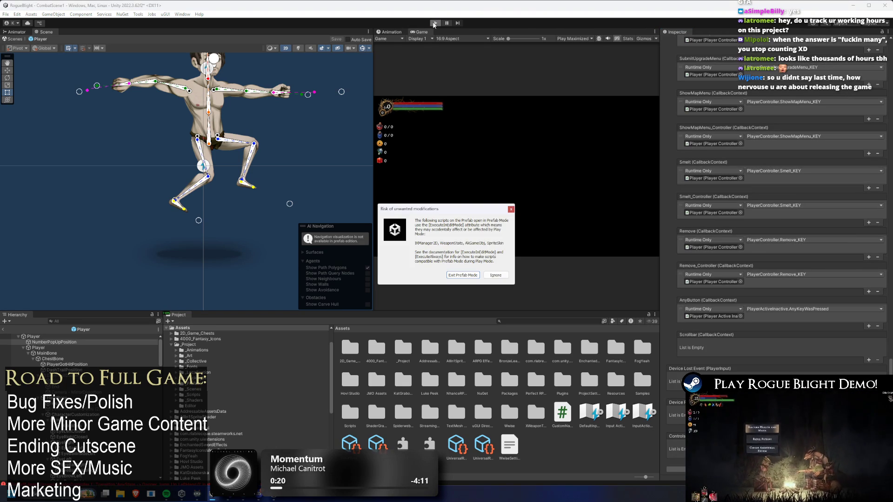
click(454, 277)
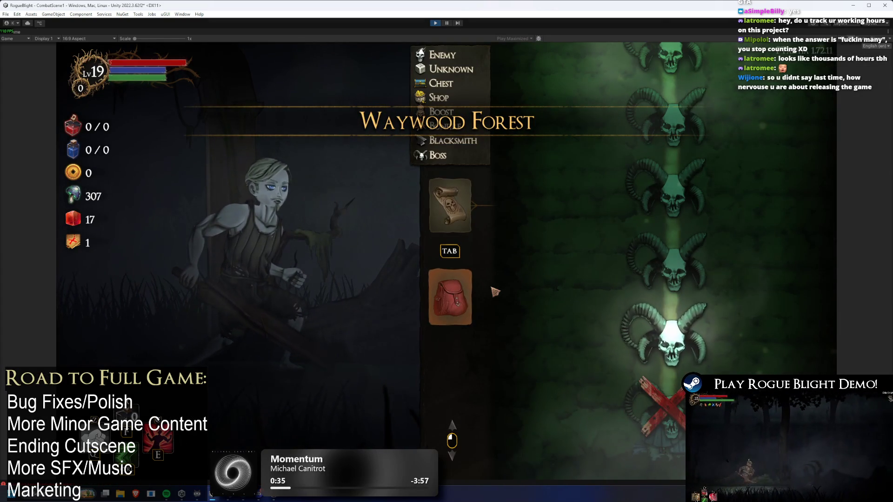
key(Tab)
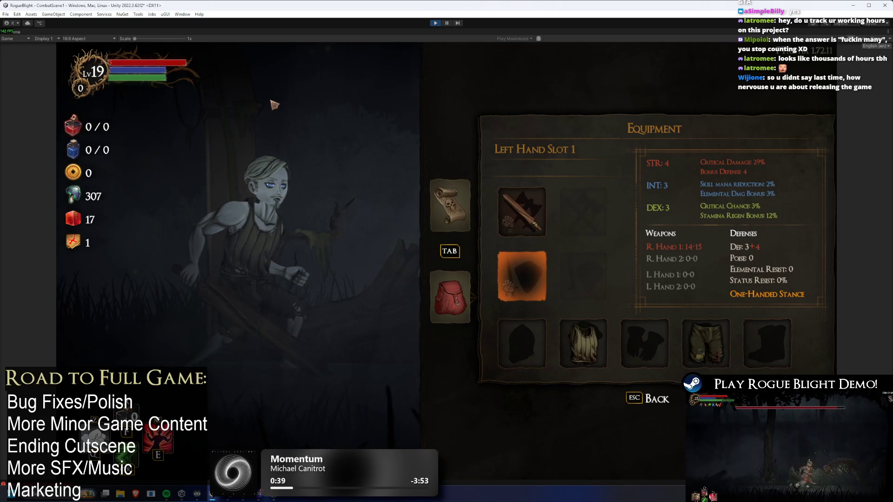
click(285, 100)
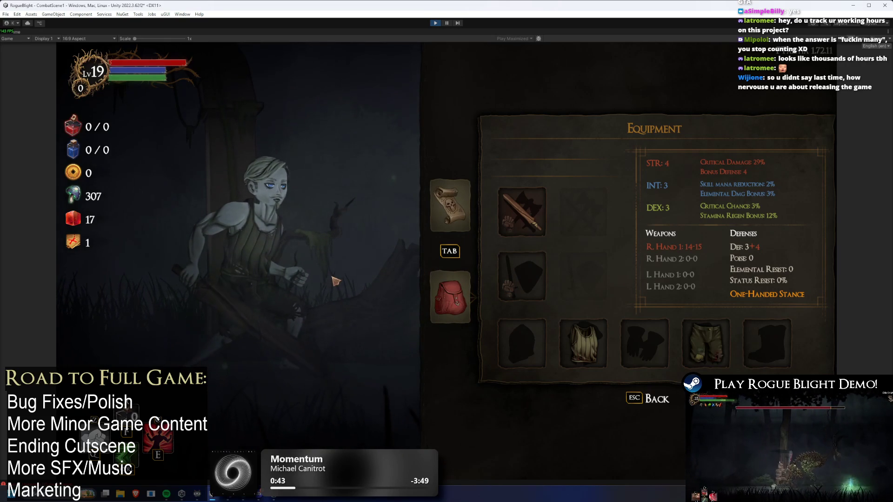
key(shift+Tab)
key(shift+Tab)
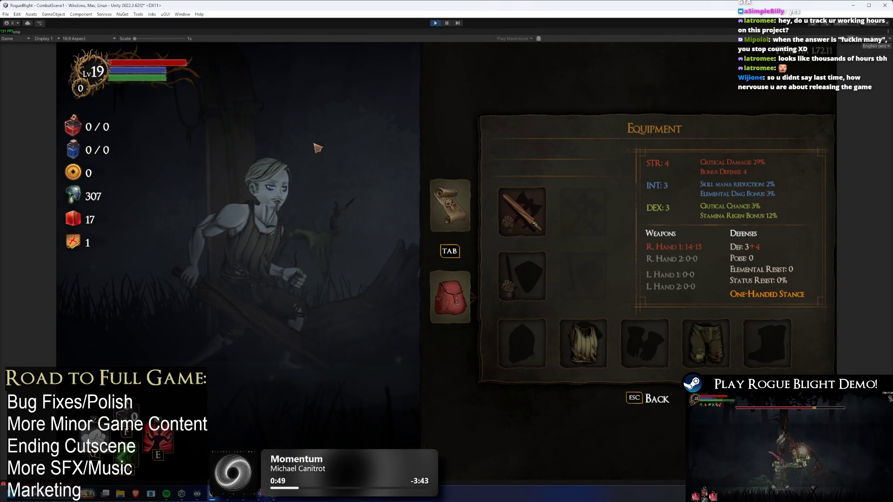
click(435, 25)
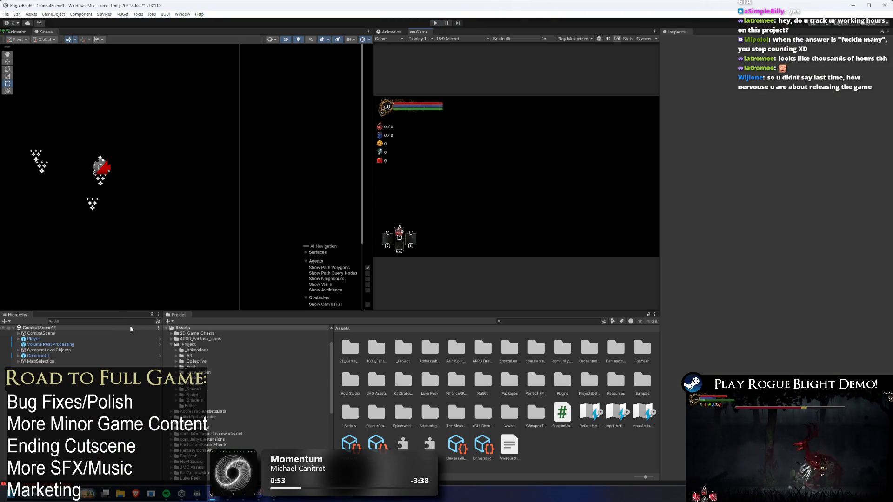
Open the Player prefab and copy NumberPopUpPosition's Player Input component
click(92, 339)
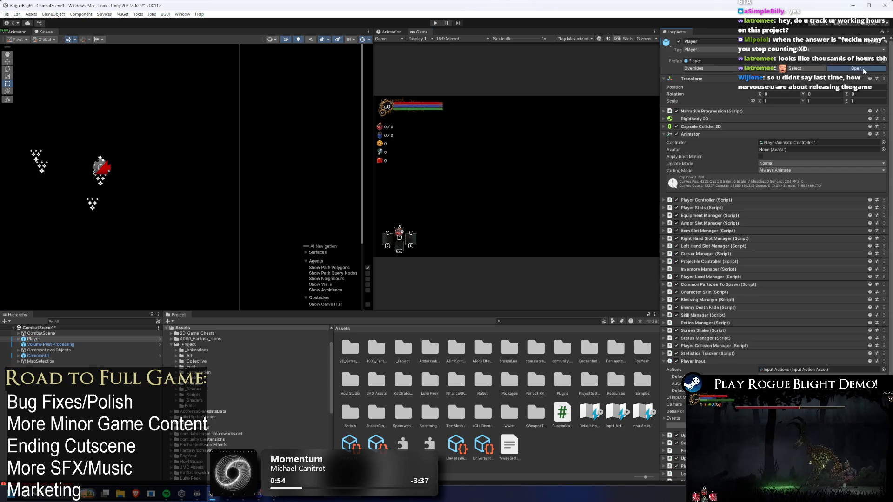
click(863, 70)
click(53, 342)
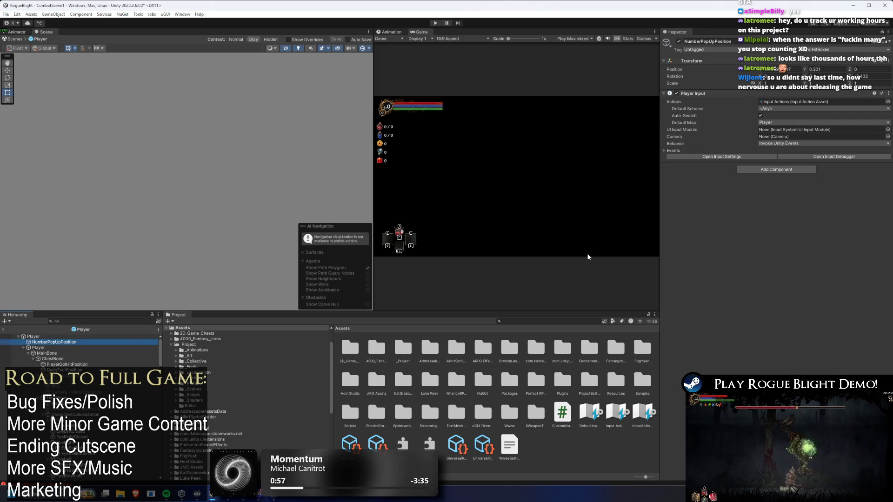
right_click(697, 93)
click(728, 137)
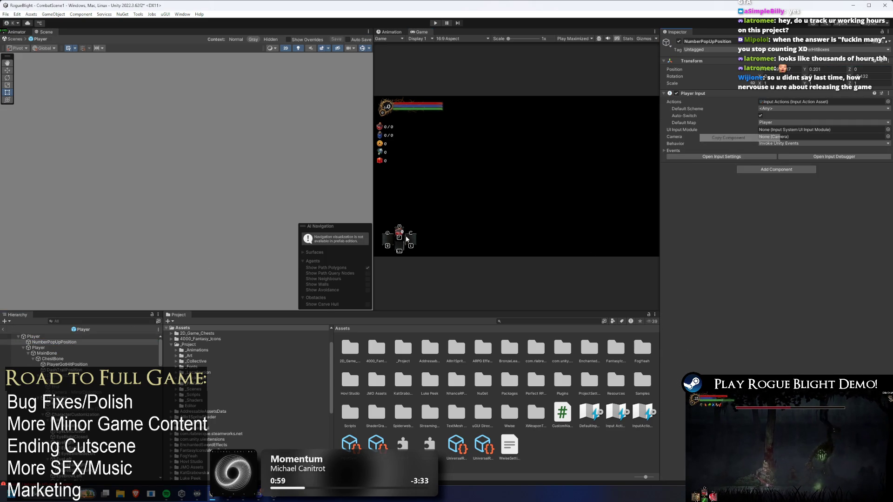
Paste the copied component values onto the Player root's Player Input and expand its Player callbacks
click(61, 336)
scroll(698, 249, down, 3)
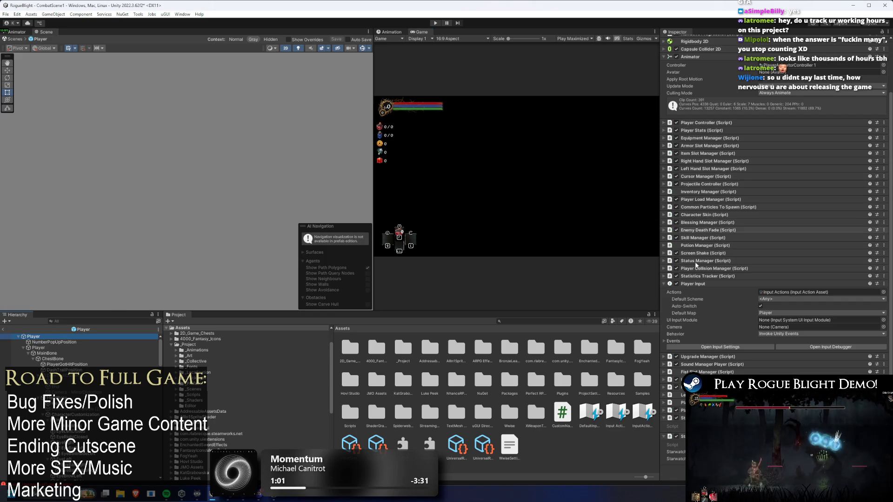
right_click(696, 283)
click(744, 347)
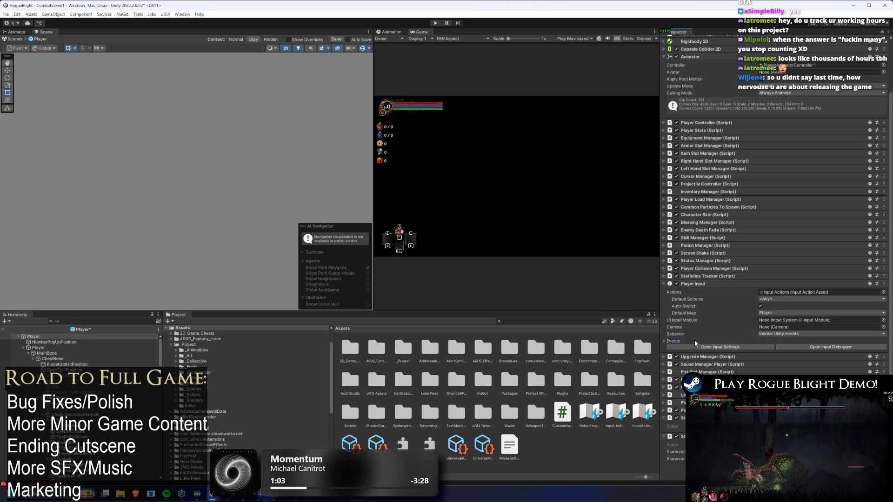
click(694, 340)
click(693, 349)
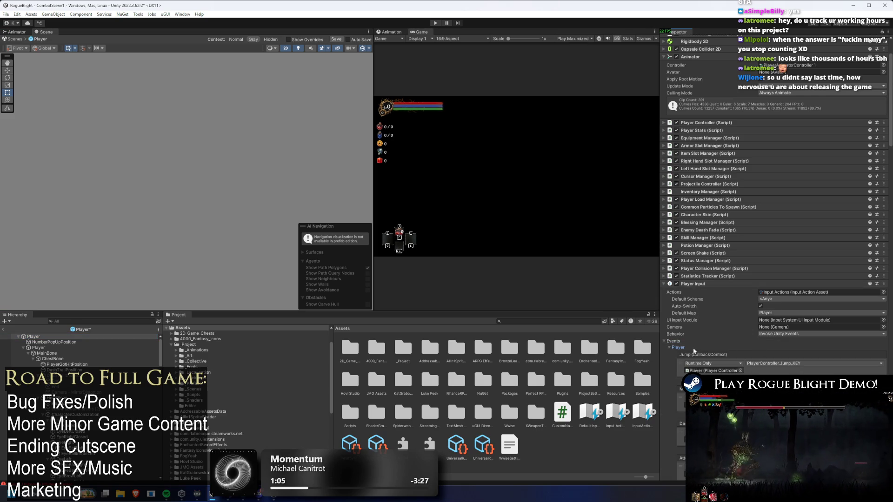
Review the root's Player event callbacks, then reselect NumberPopUpPosition
scroll(805, 274, down, 15)
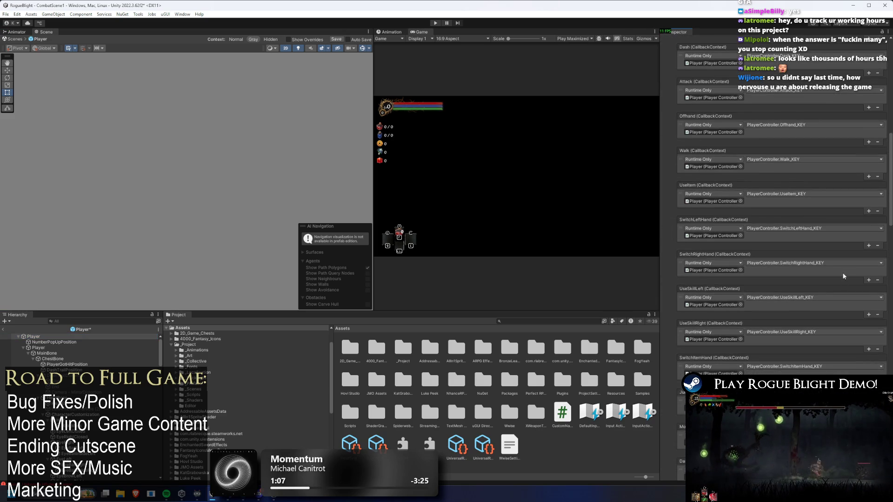
scroll(840, 272, down, 4)
scroll(835, 274, down, 10)
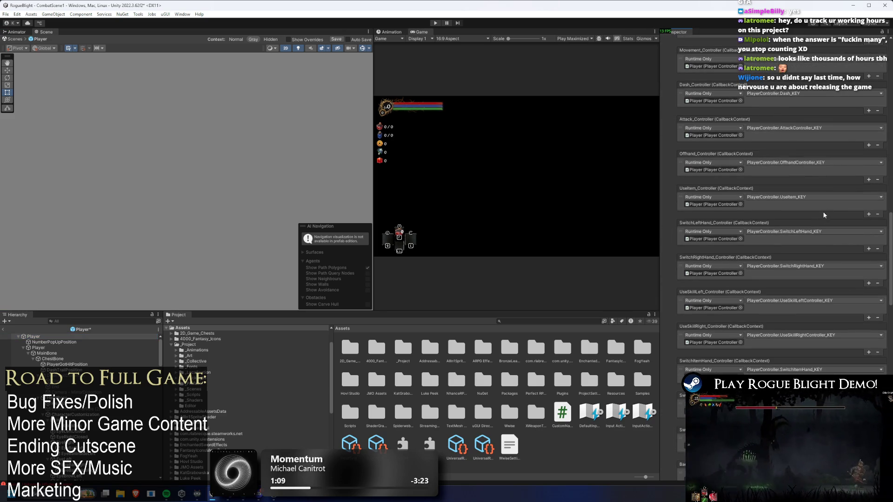
scroll(824, 186, down, 4)
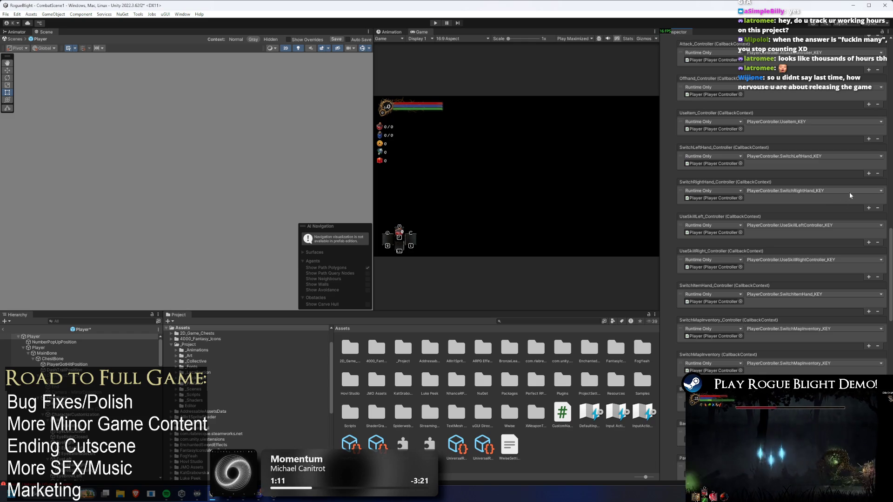
scroll(849, 196, down, 10)
scroll(847, 199, down, 15)
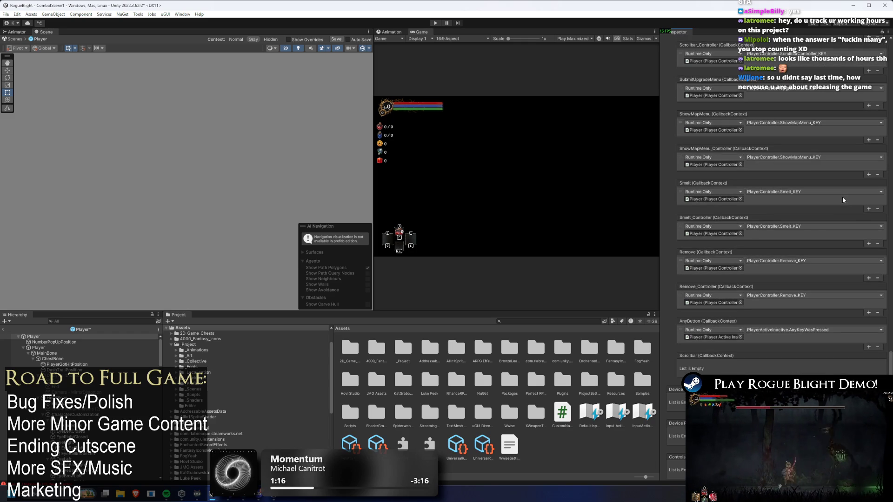
scroll(841, 198, up, 2)
scroll(841, 242, up, 6)
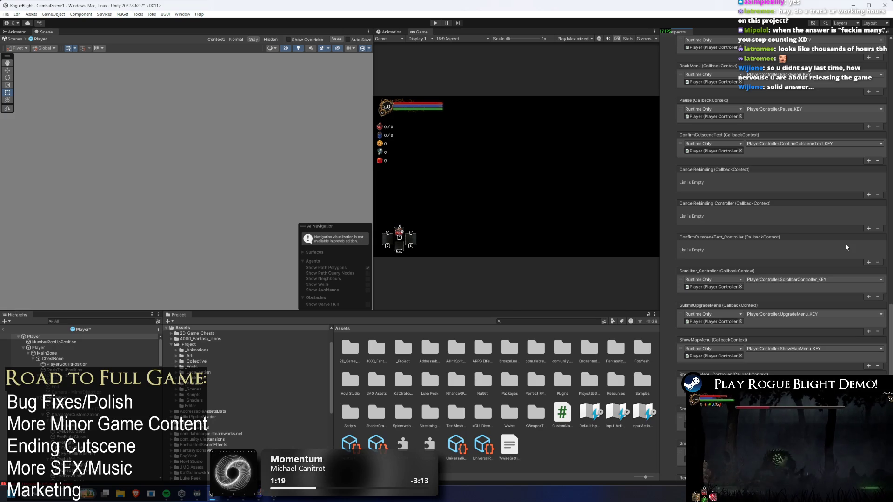
scroll(846, 244, up, 8)
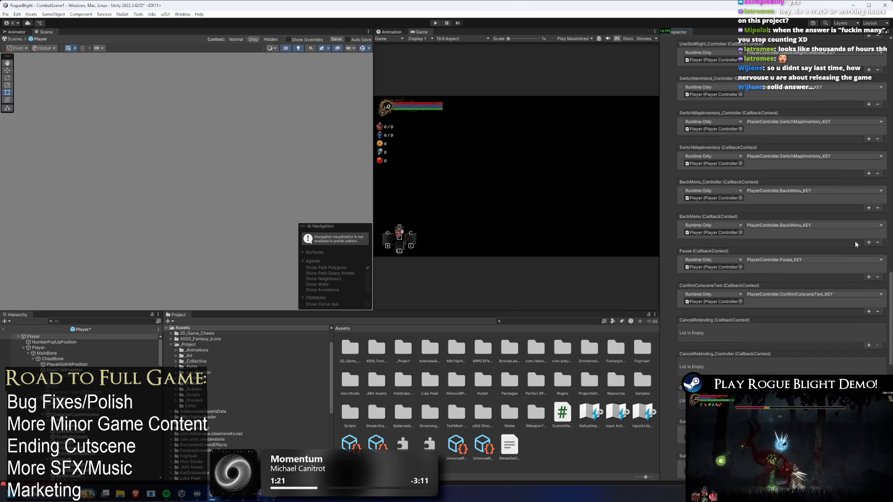
click(81, 341)
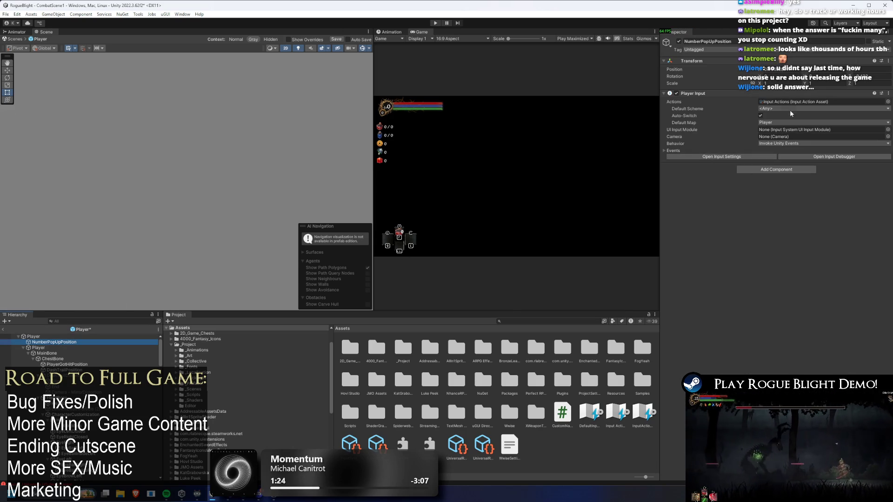
Expand NumberPopUpPosition's Player Input callbacks, scroll through them, then select the Player root
click(672, 151)
click(683, 158)
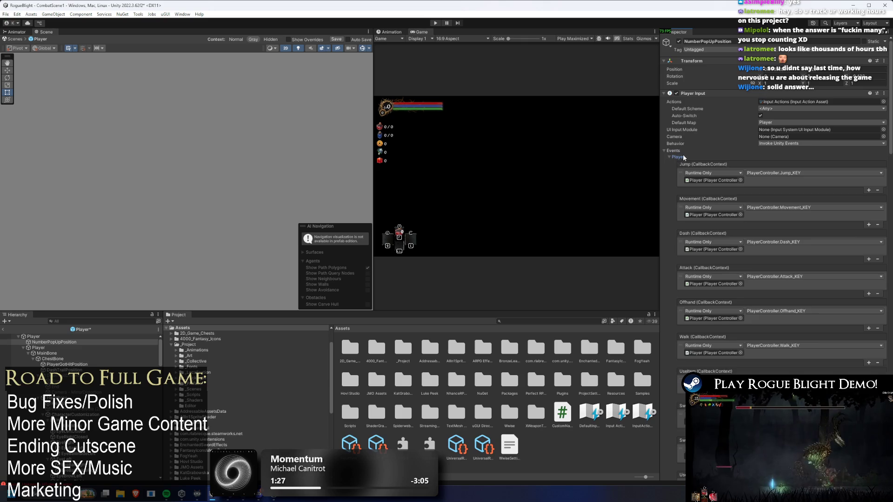
scroll(816, 160, down, 10)
scroll(814, 163, down, 4)
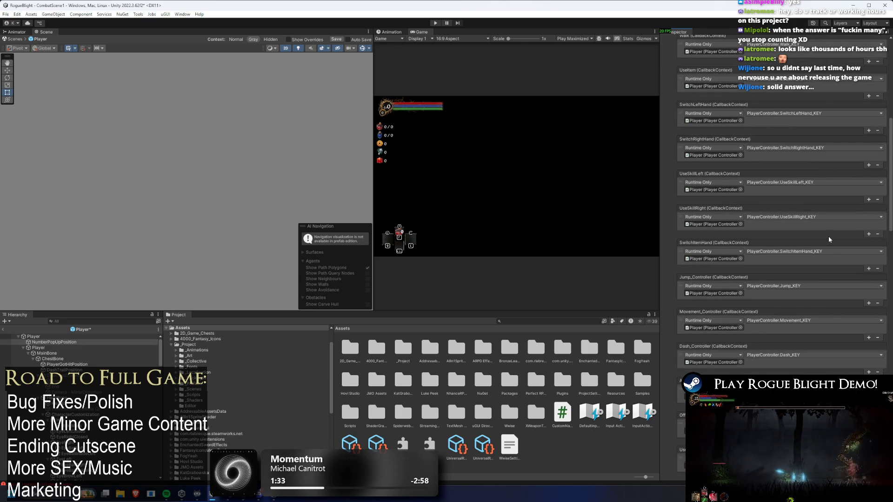
scroll(829, 239, down, 3)
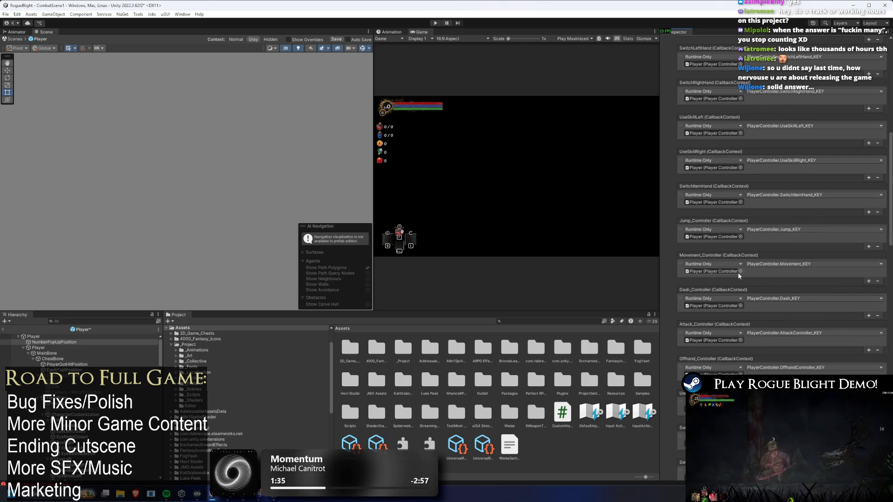
scroll(826, 260, down, 8)
scroll(825, 261, down, 9)
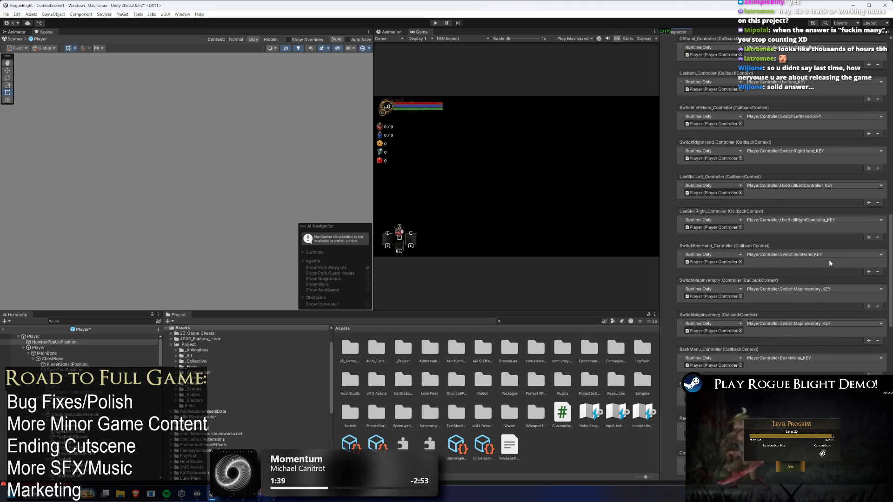
scroll(827, 259, down, 9)
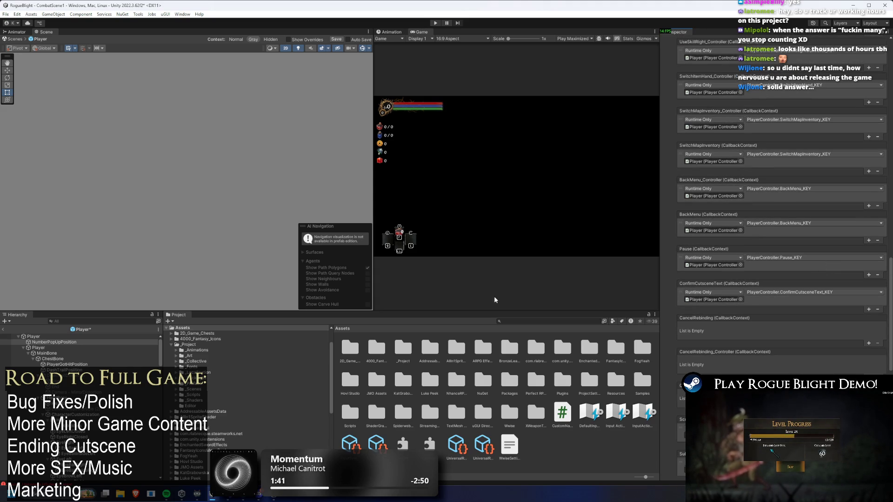
scroll(890, 328, down, 5)
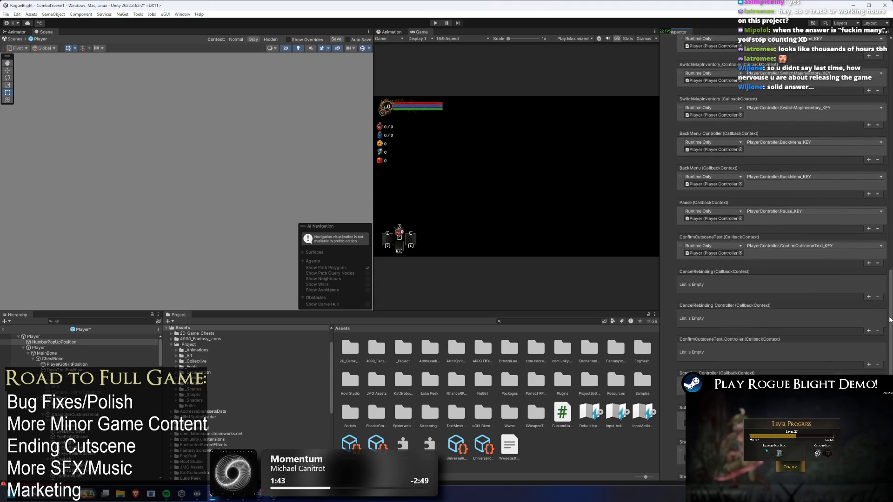
scroll(890, 329, down, 12)
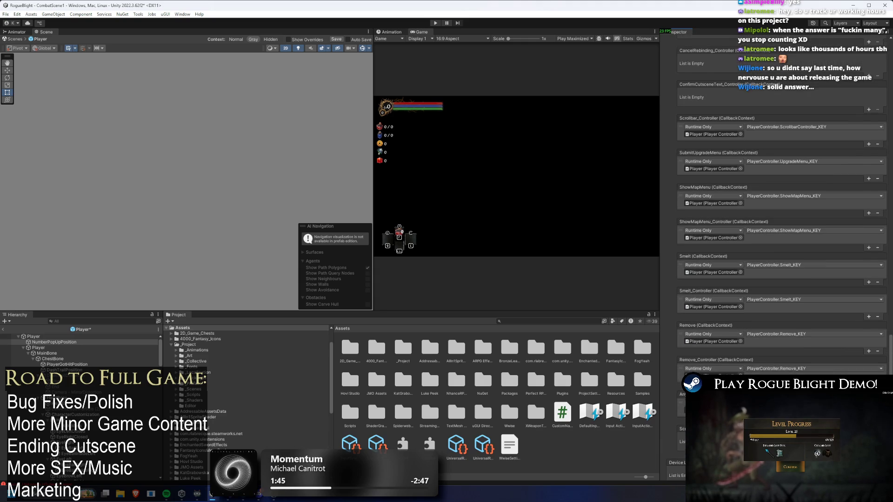
scroll(781, 205, down, 3)
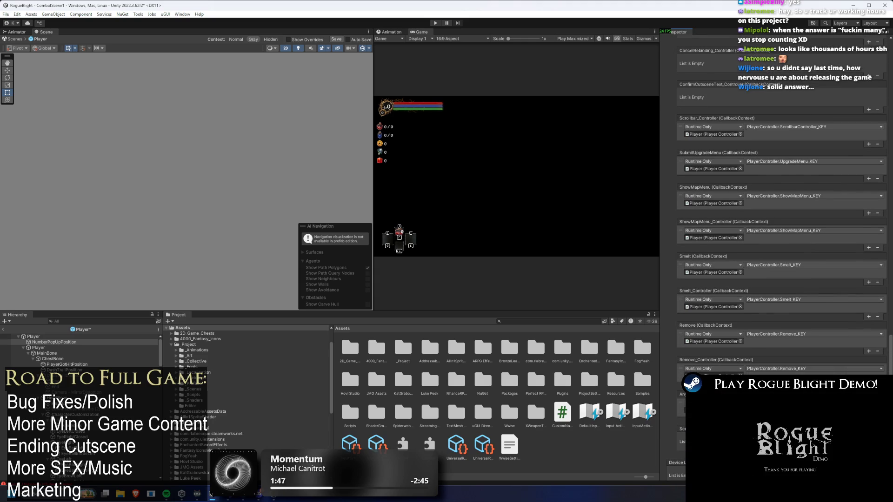
scroll(885, 357, up, 8)
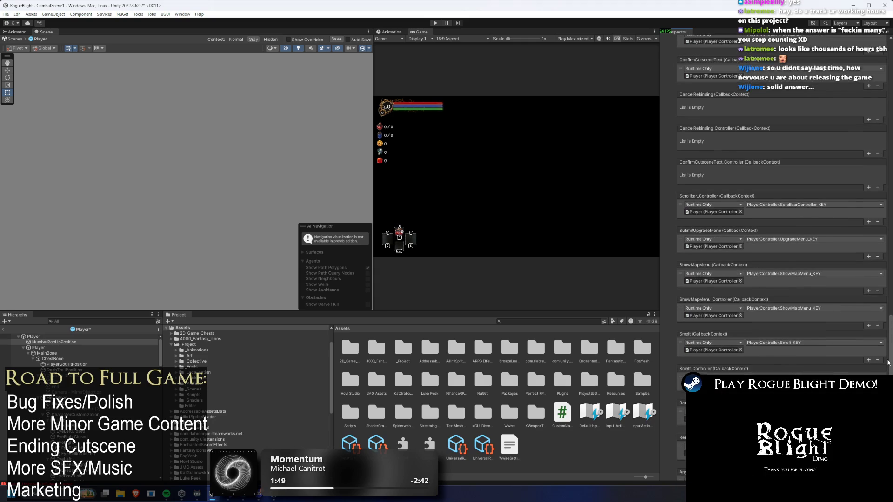
scroll(885, 357, up, 7)
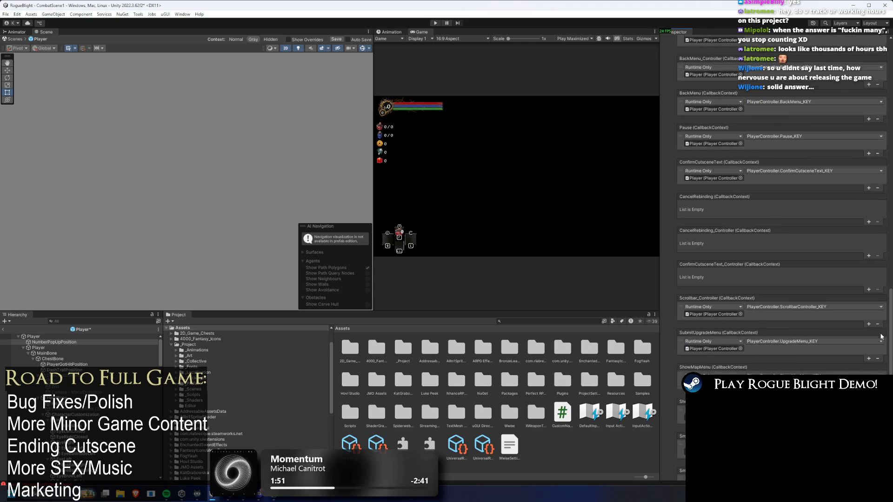
scroll(884, 319, up, 5)
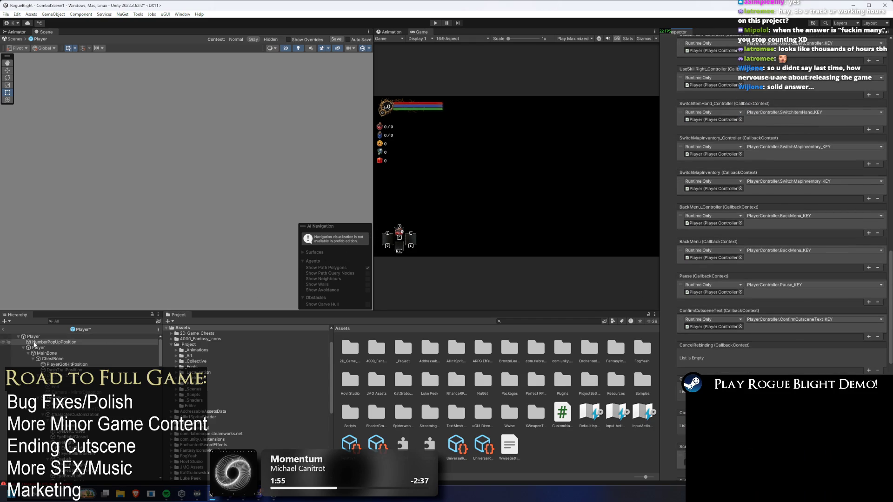
click(68, 336)
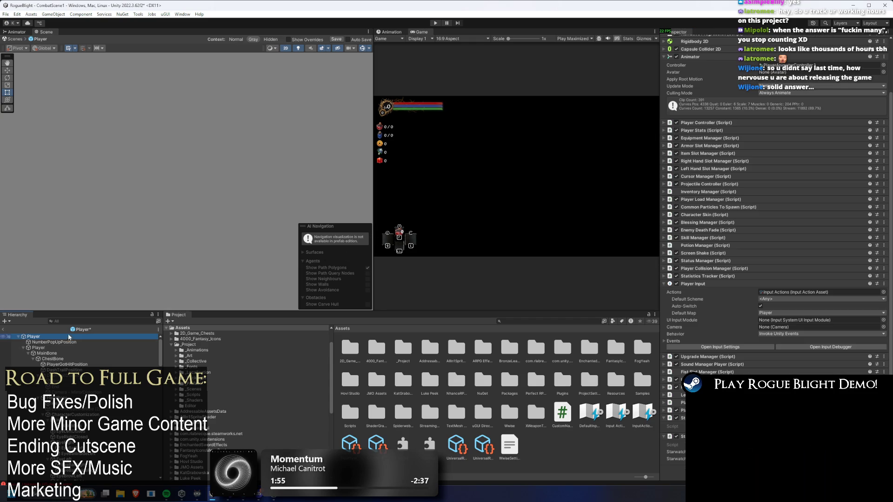
Expand the Player root's Player Input callbacks and scroll down to BackMenu and Pause
click(678, 341)
scroll(729, 310, down, 6)
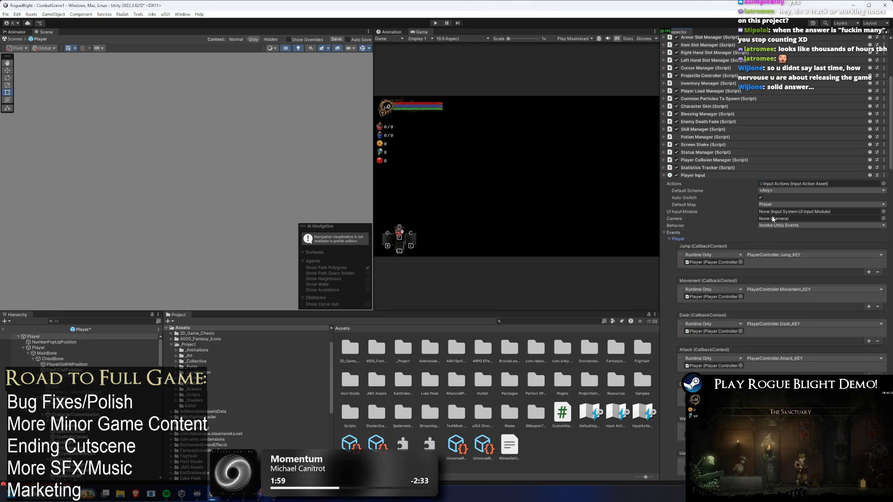
scroll(744, 227, down, 20)
scroll(807, 220, down, 6)
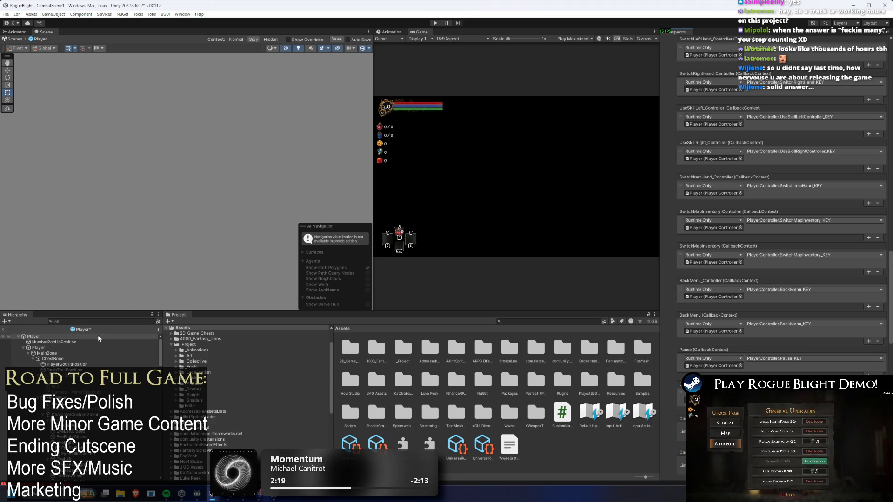
Remove the Player Input component from NumberPopUpPosition and enter Play mode, dismissing the prefab warning
click(60, 343)
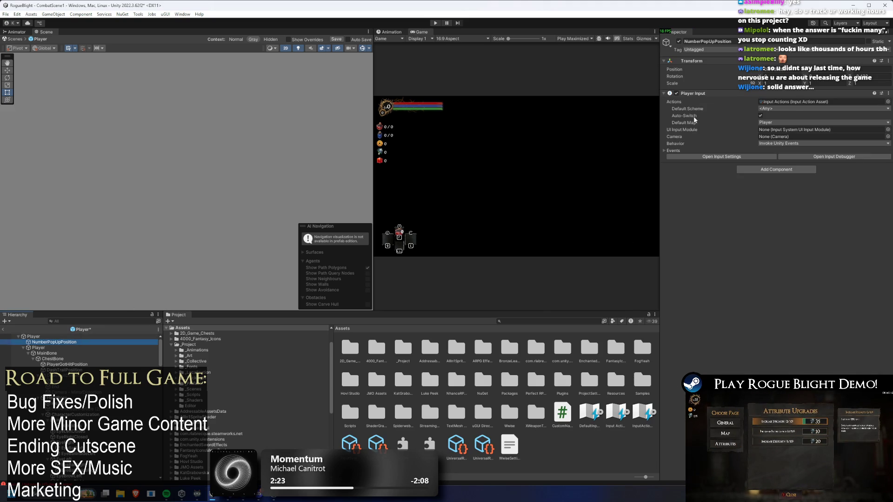
right_click(693, 93)
click(725, 100)
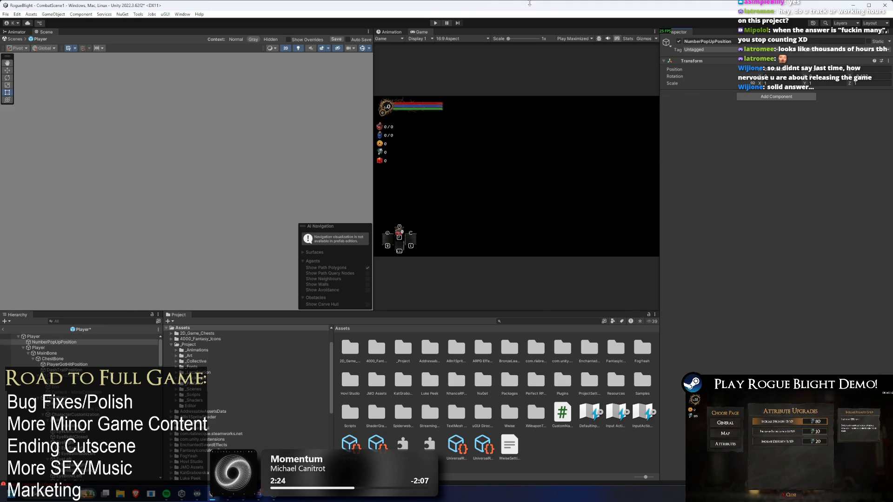
click(437, 22)
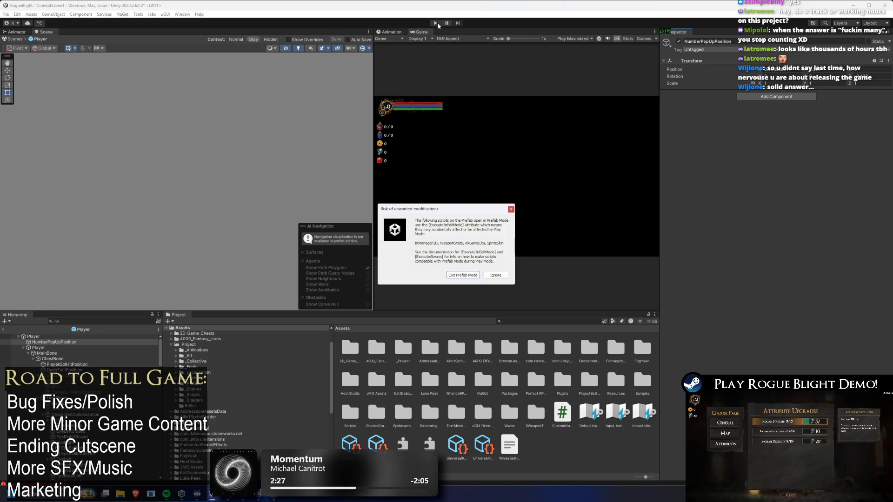
key(Escape)
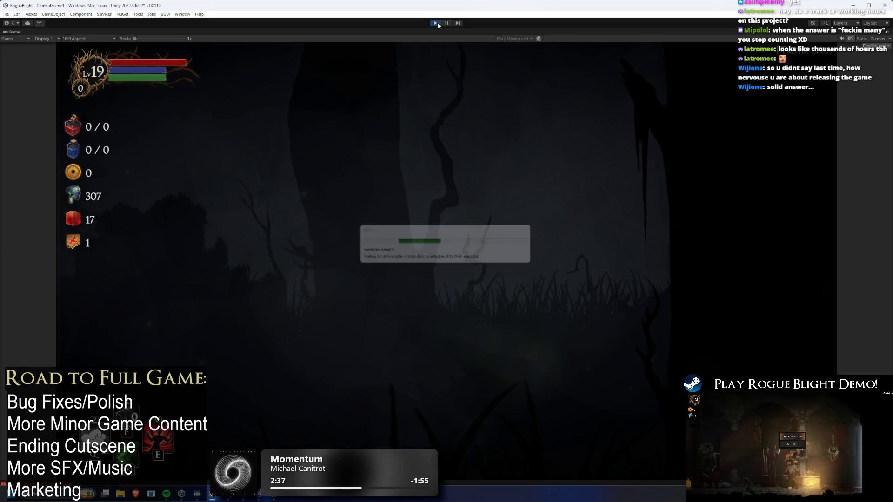
Open the equipment panel, switch to the map and back, then open and close the pause menu
key(Return)
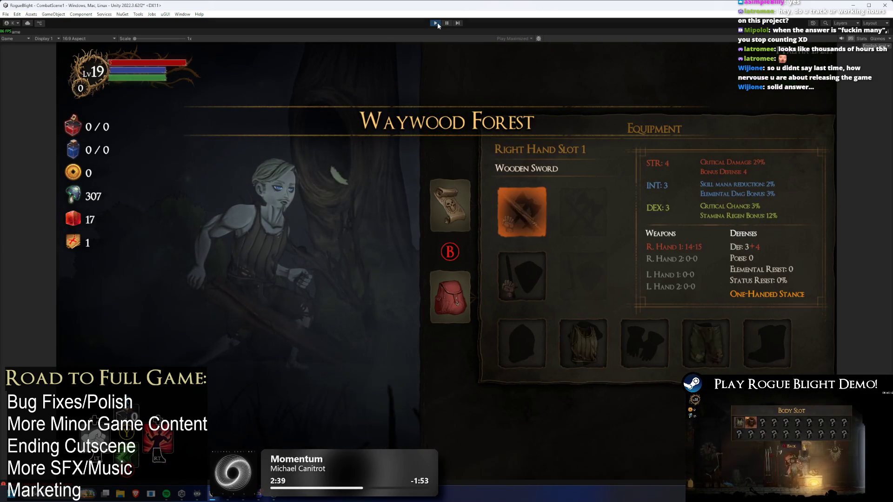
key(Down)
key(Left)
key(Up)
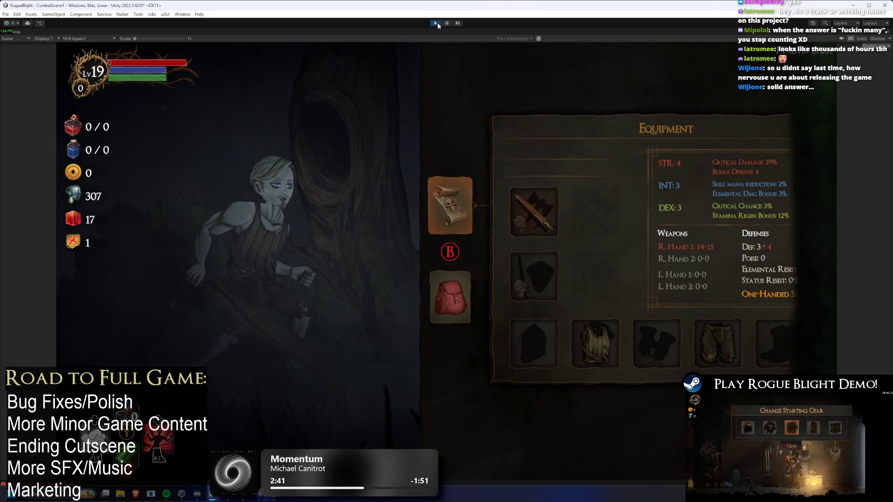
key(Down)
key(Escape)
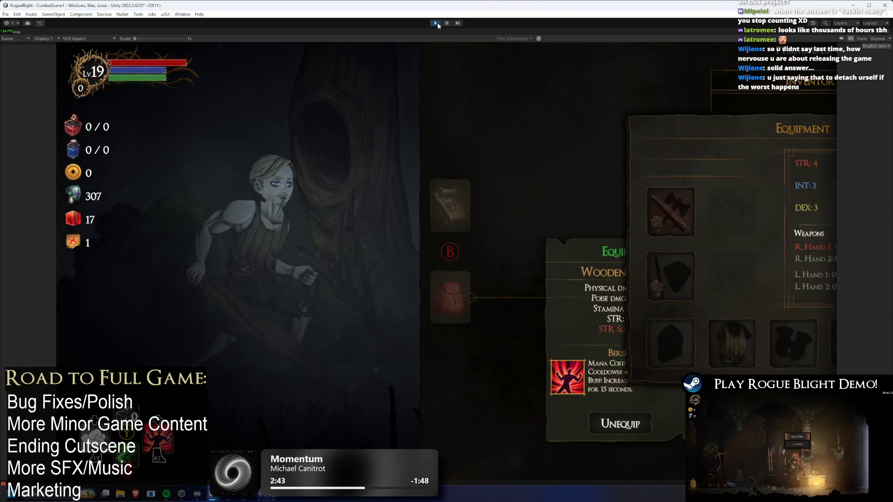
key(Escape)
key(Return)
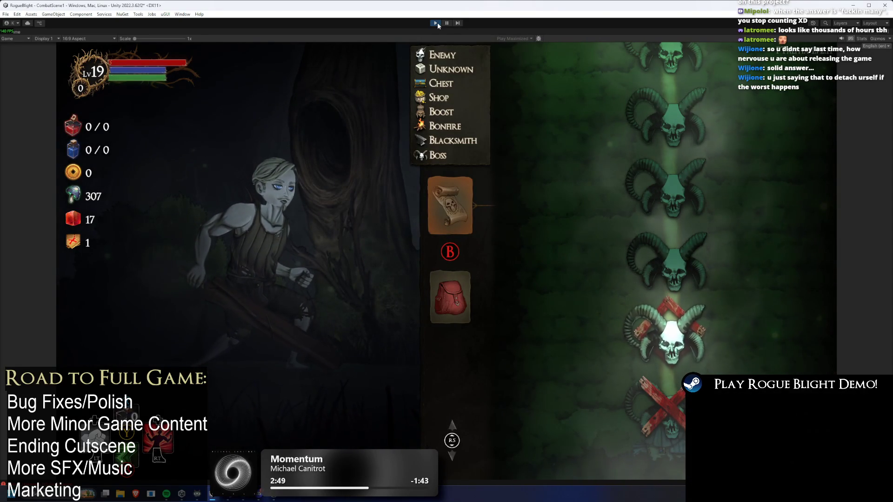
Repeat the equipment, map, pause menu and left-hand slot checks, then stop the game
key(Down)
key(Return)
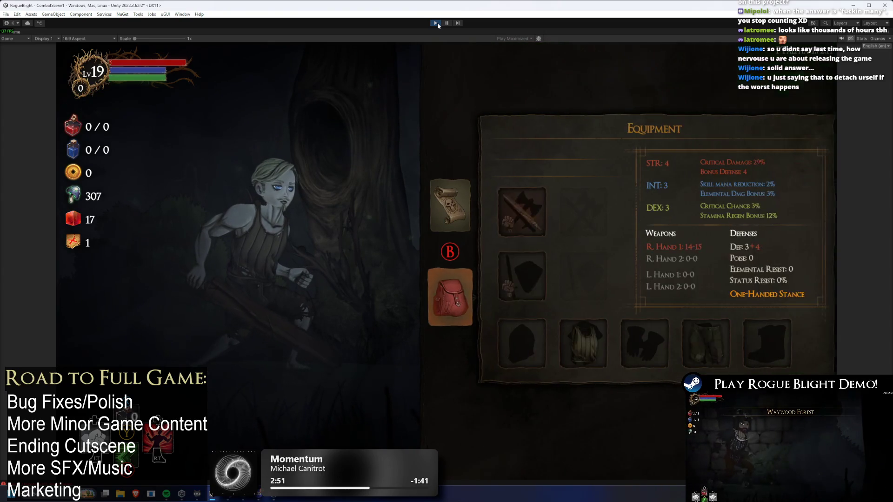
key(Up)
key(Down)
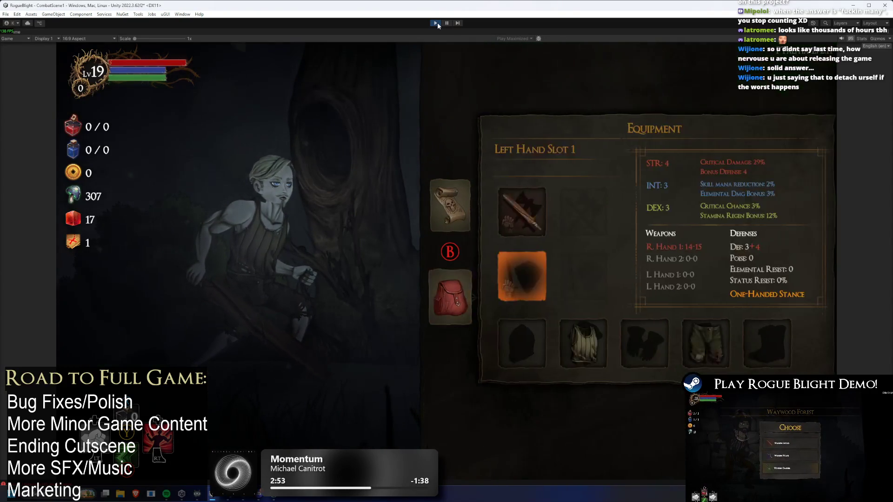
key(Escape)
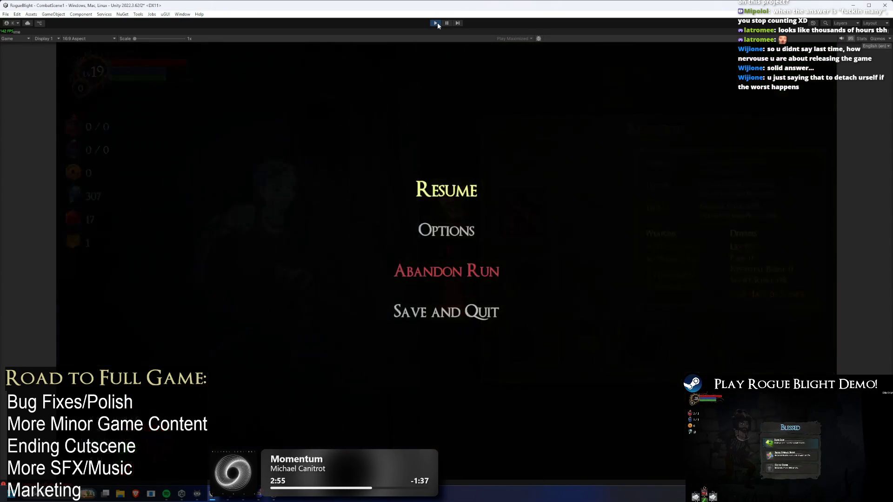
key(Escape)
key(Down)
key(Right)
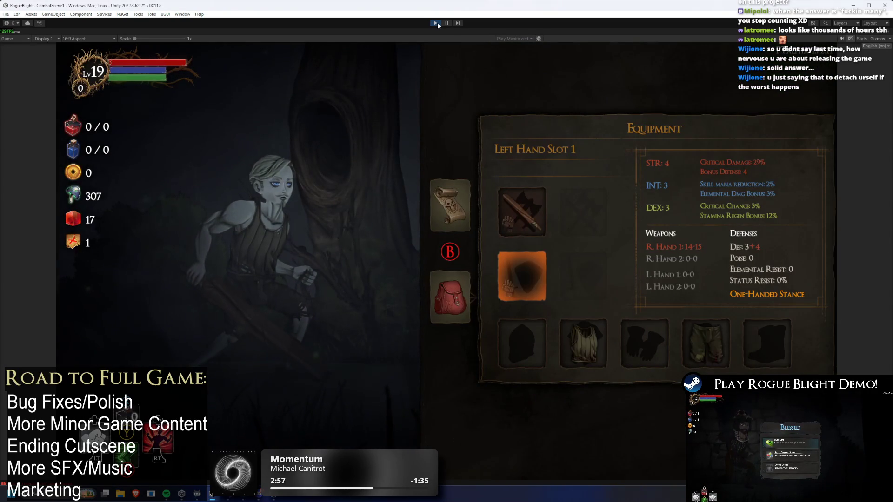
key(Escape)
key(Up)
key(Down)
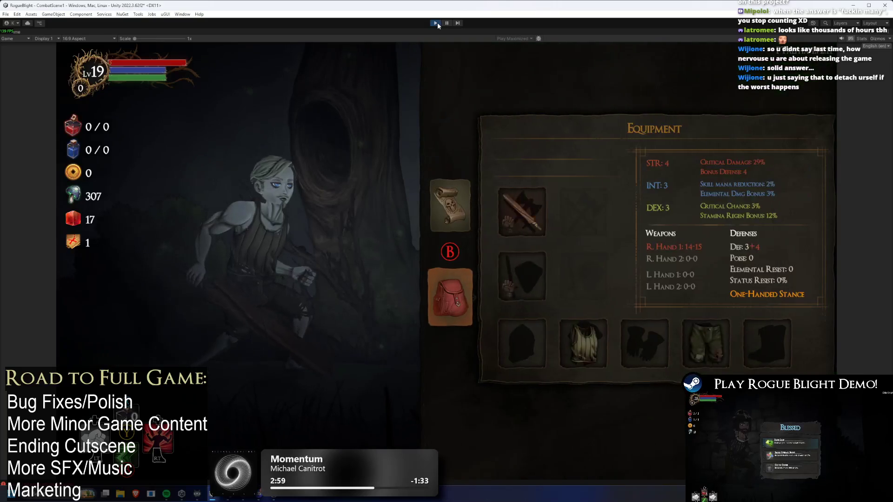
key(Right)
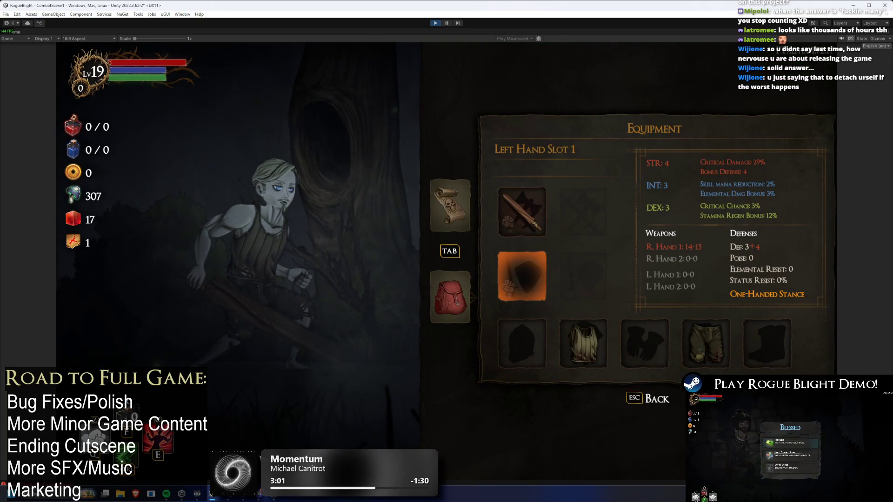
mouse_move(211, 495)
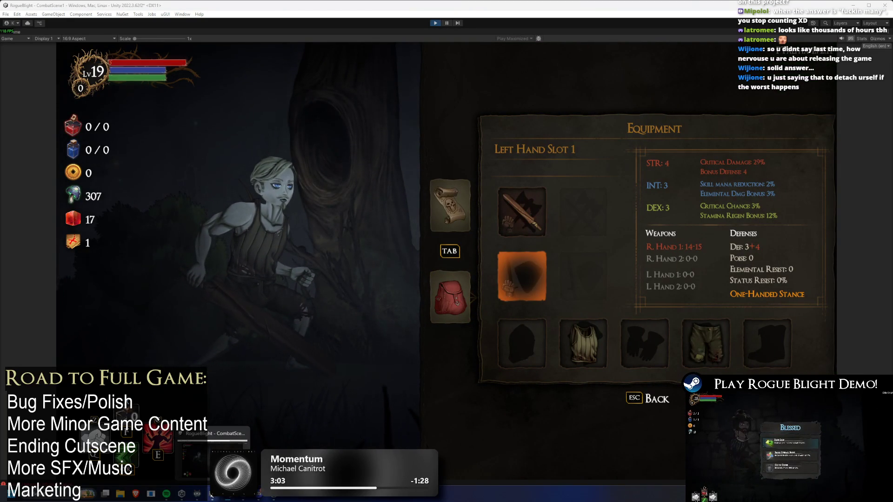
click(437, 23)
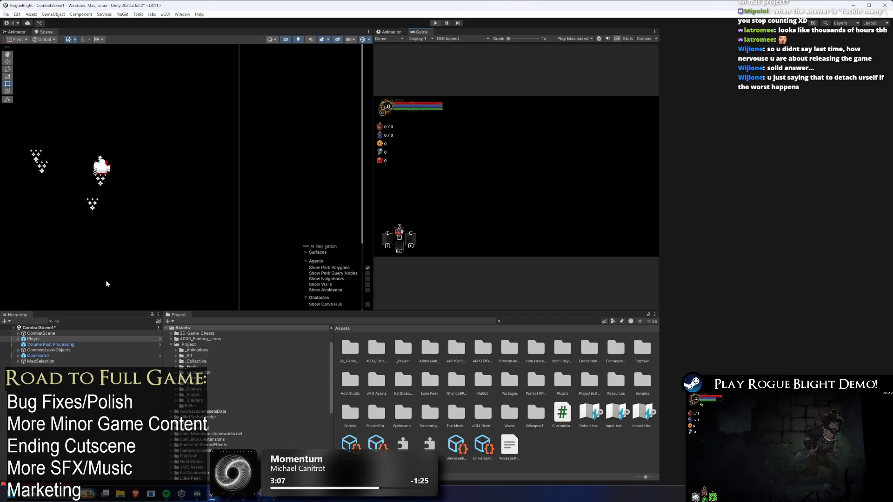
In the Player prefab, paste Player Input as a new component on NumberPopUpPosition, then select Player
click(861, 69)
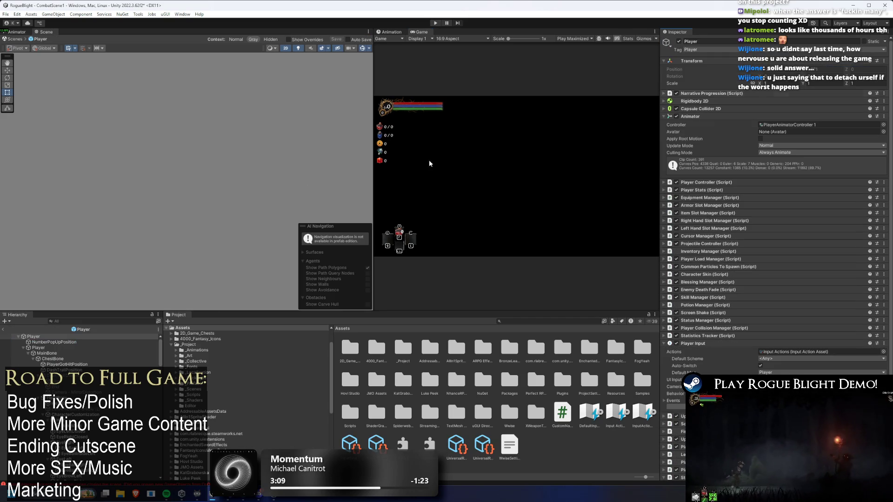
click(51, 343)
right_click(696, 61)
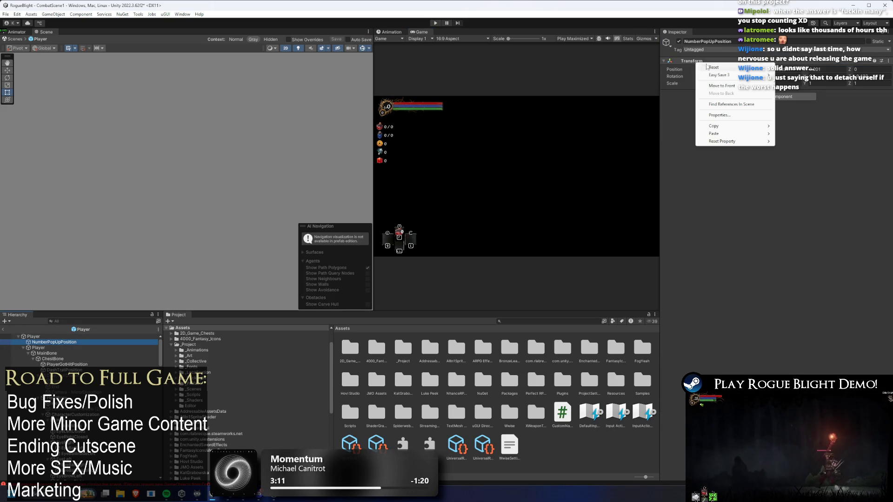
mouse_move(744, 133)
click(805, 170)
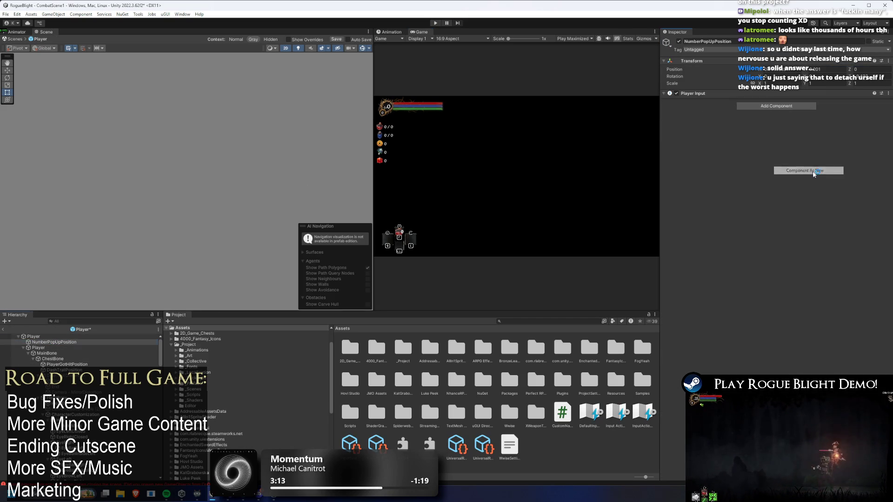
click(673, 151)
click(677, 157)
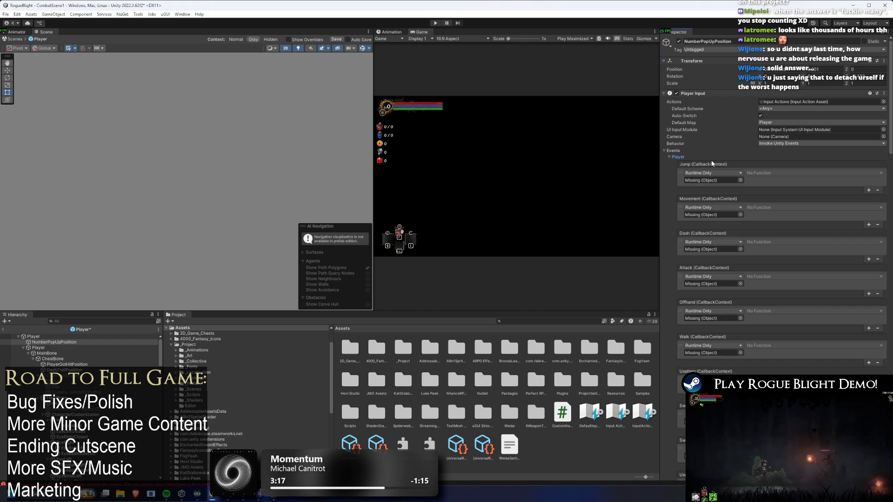
click(93, 336)
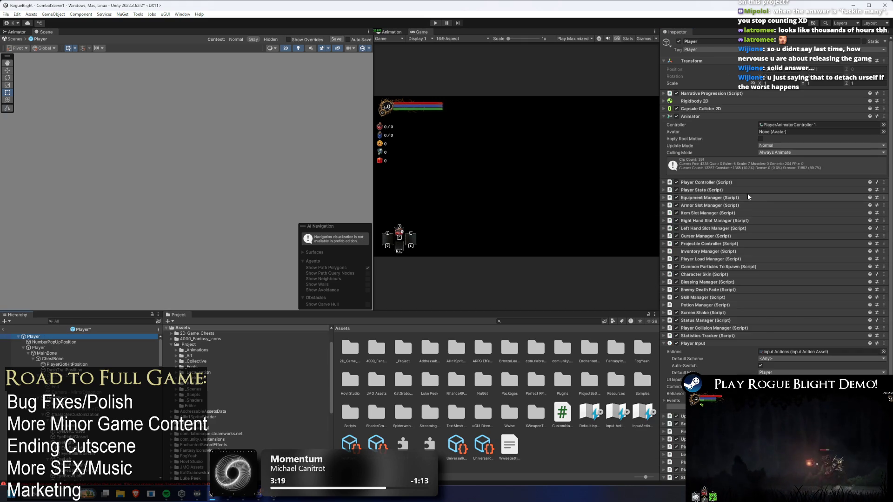
scroll(747, 194, down, 3)
Remove the Player root's Player Input component, paste it back, and expand its Player callbacks
right_click(697, 287)
click(726, 297)
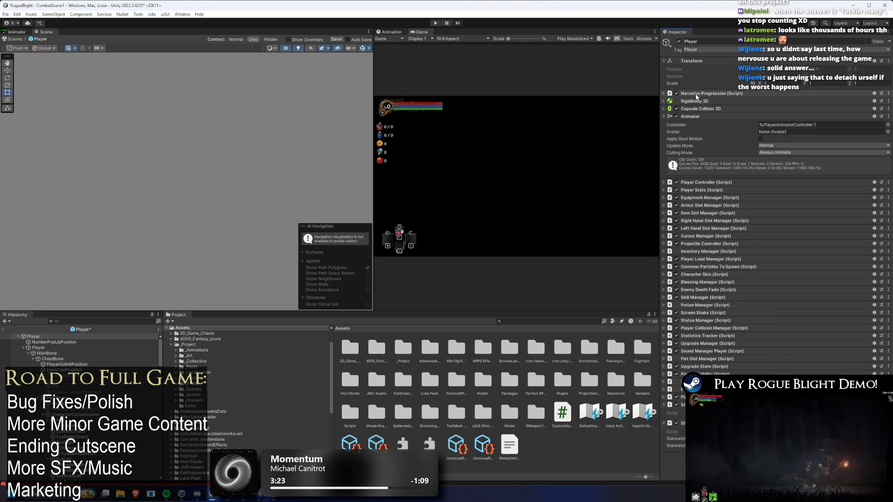
right_click(695, 98)
click(713, 161)
scroll(738, 354, down, 2)
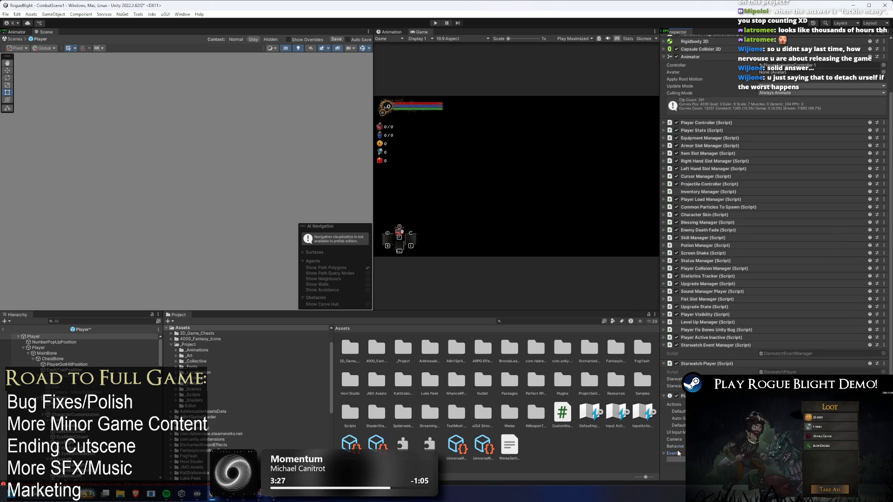
scroll(772, 186, down, 4)
click(669, 351)
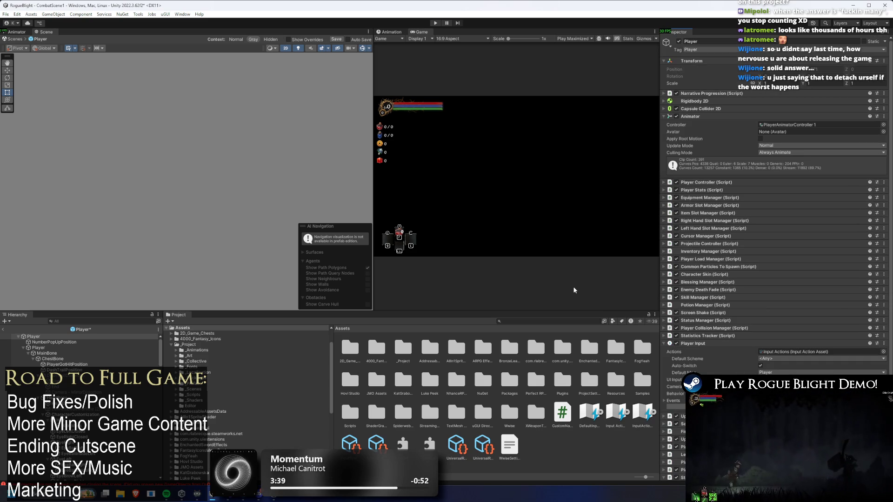
Check the input system settings, then re-expand the Player callbacks and scroll down to BackMenu
click(670, 391)
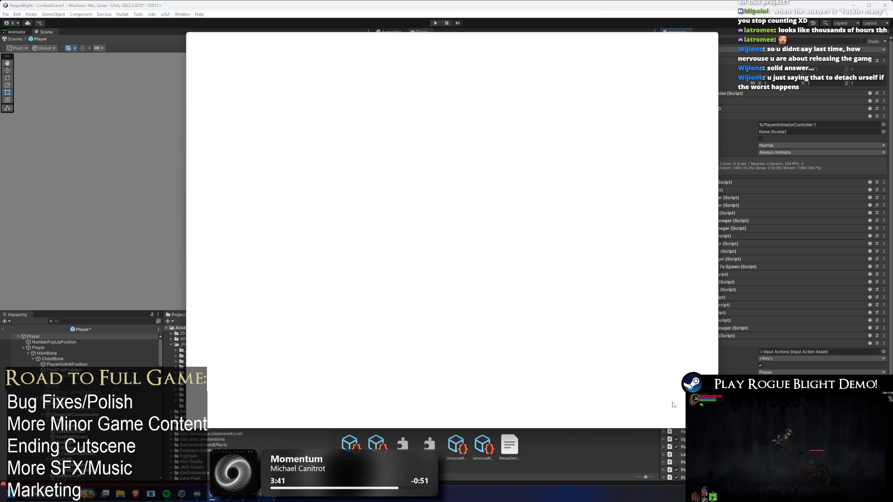
click(714, 36)
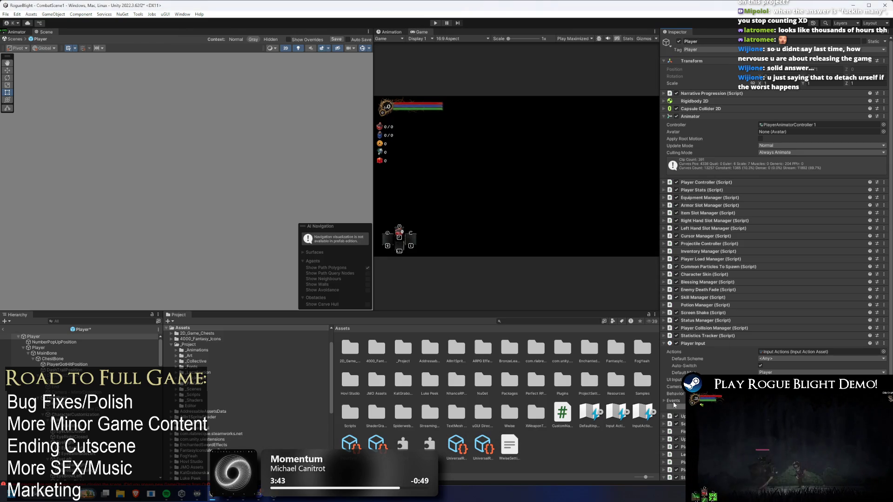
click(679, 401)
scroll(690, 356, down, 4)
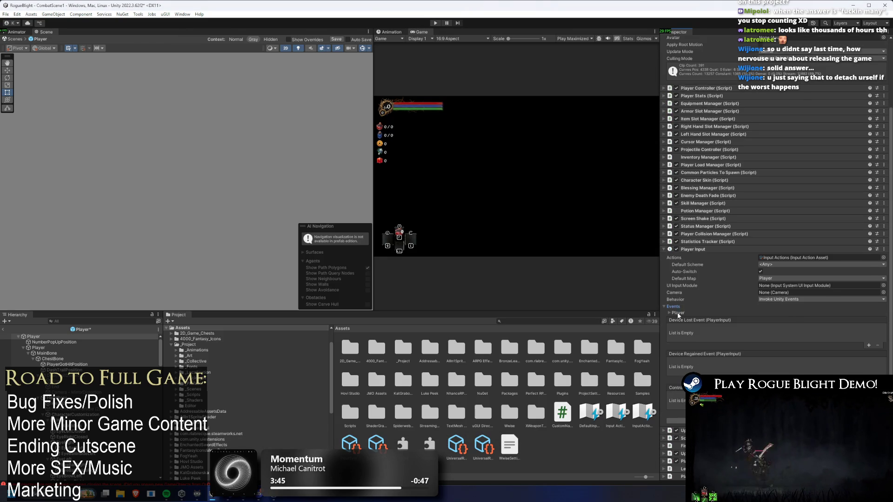
scroll(677, 314, up, 1)
click(677, 347)
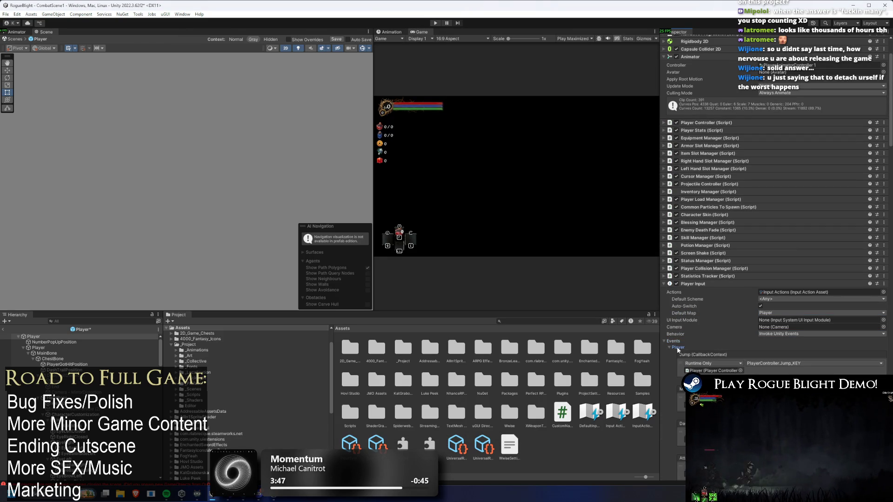
scroll(772, 222, down, 10)
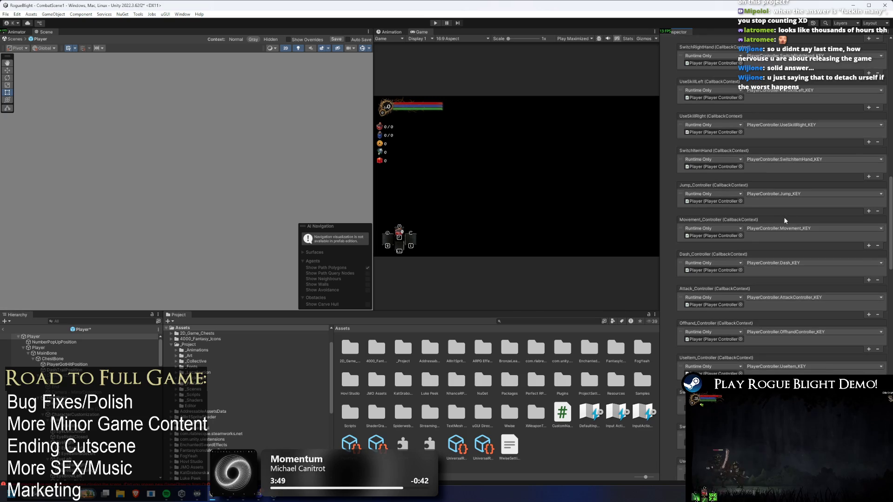
scroll(785, 216, down, 9)
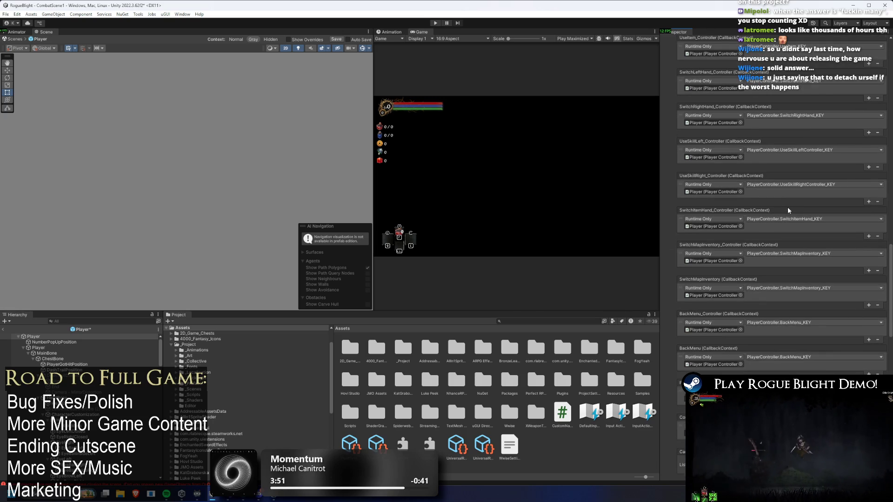
scroll(788, 210, down, 1)
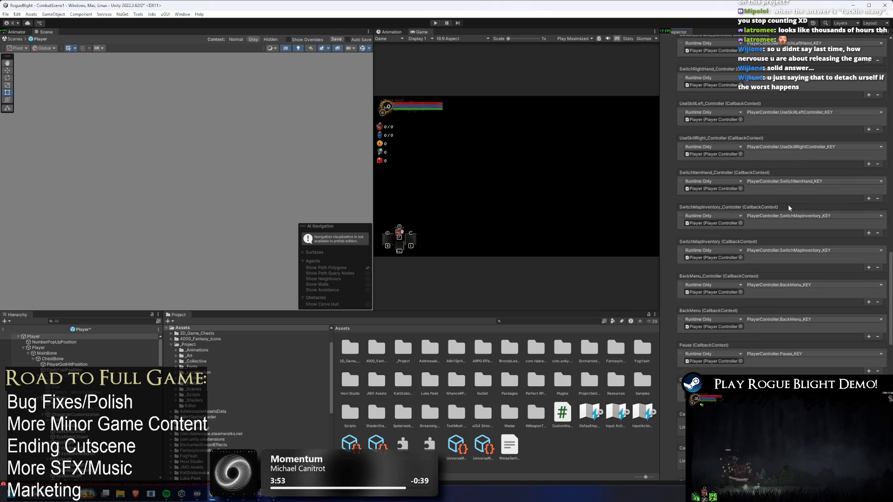
Remove the Player Input component from NumberPopUpPosition, then enter Play mode past the modification warning
click(28, 342)
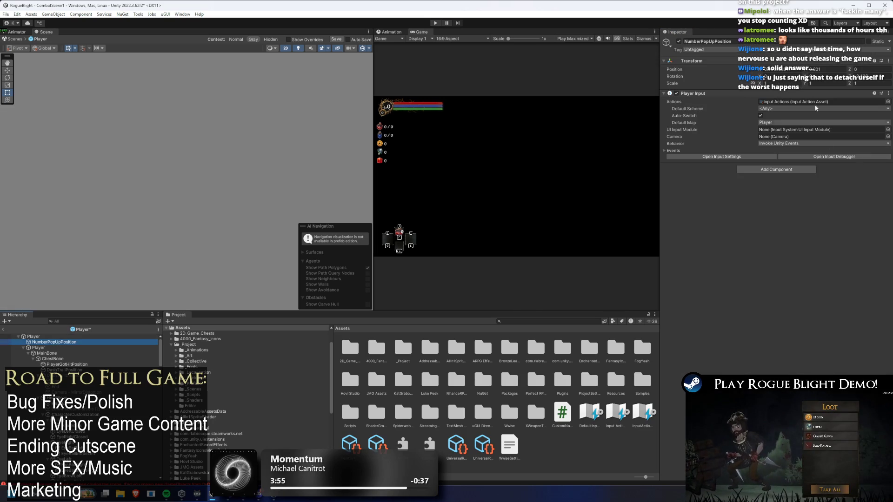
click(664, 150)
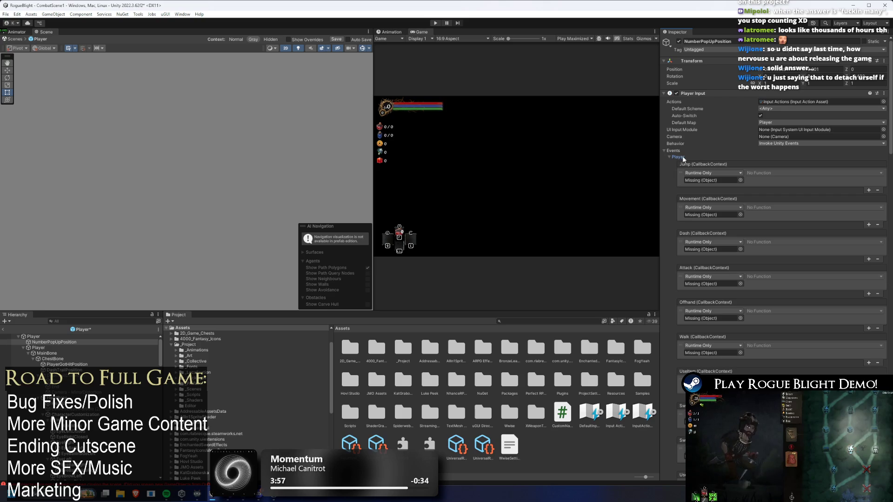
right_click(691, 95)
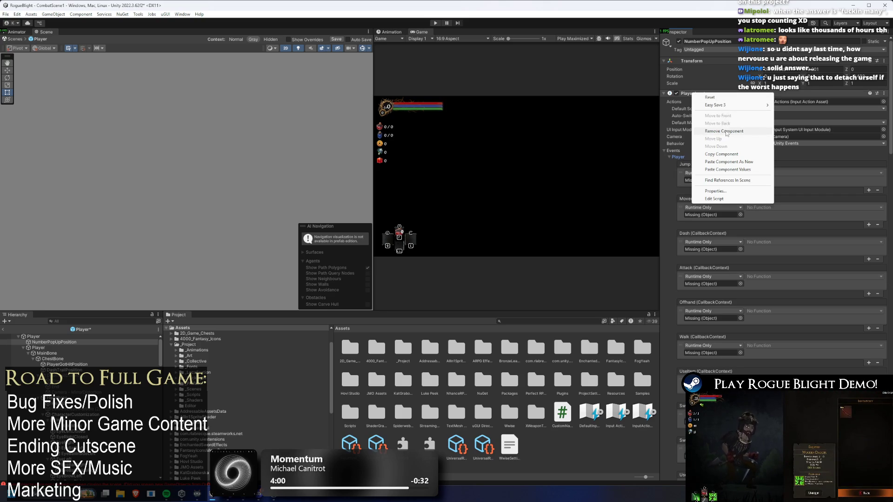
click(743, 131)
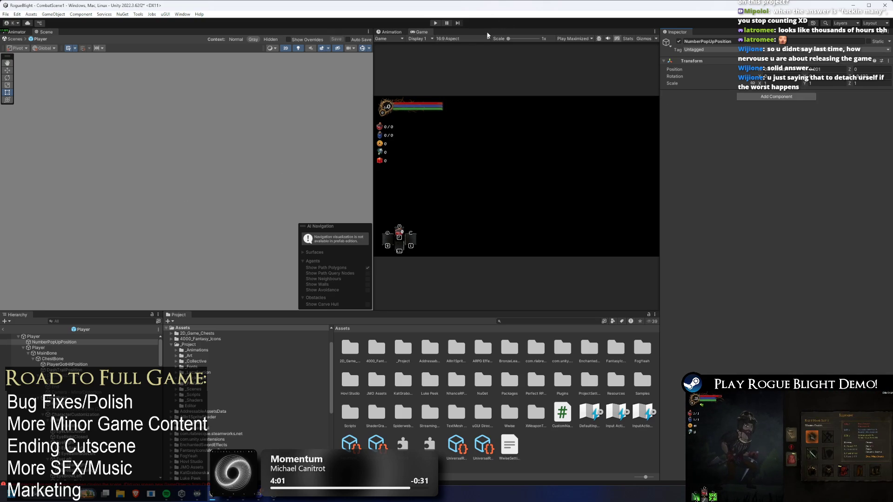
key(ctrl+p)
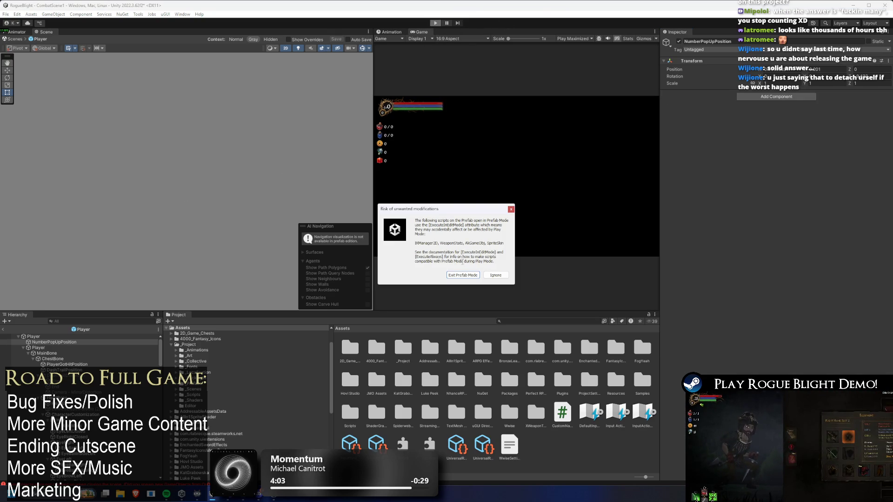
key(Return)
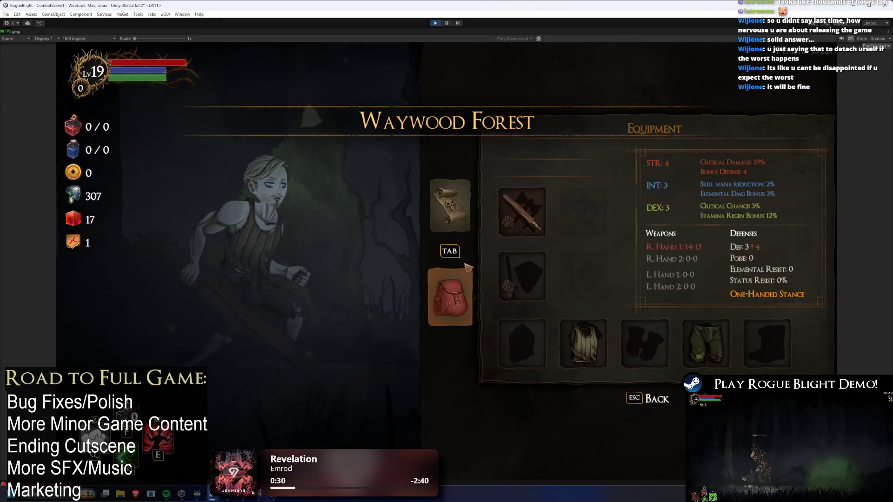
Flip between the map and equipment pages, open and close the weapon inventory, then stop playing
key(Tab)
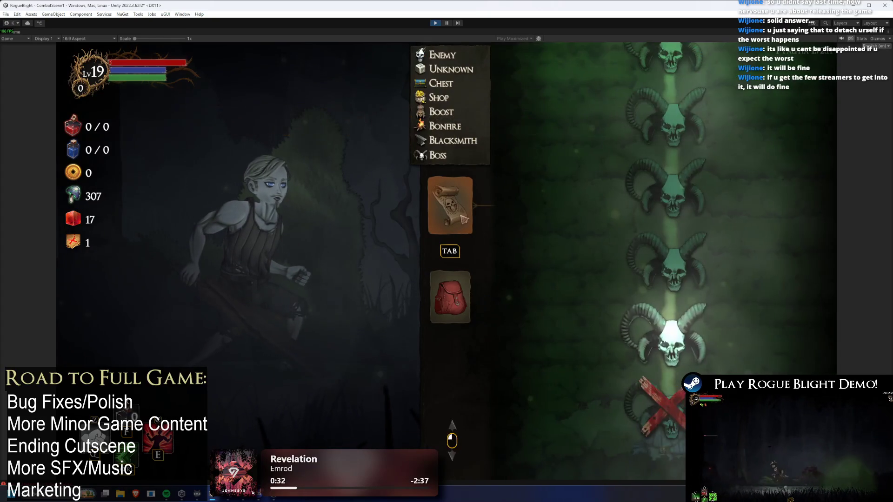
key(Tab)
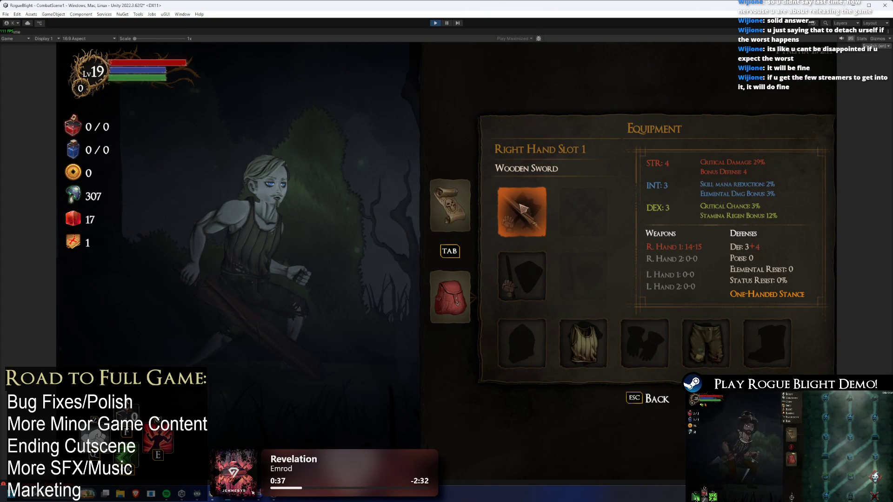
click(522, 208)
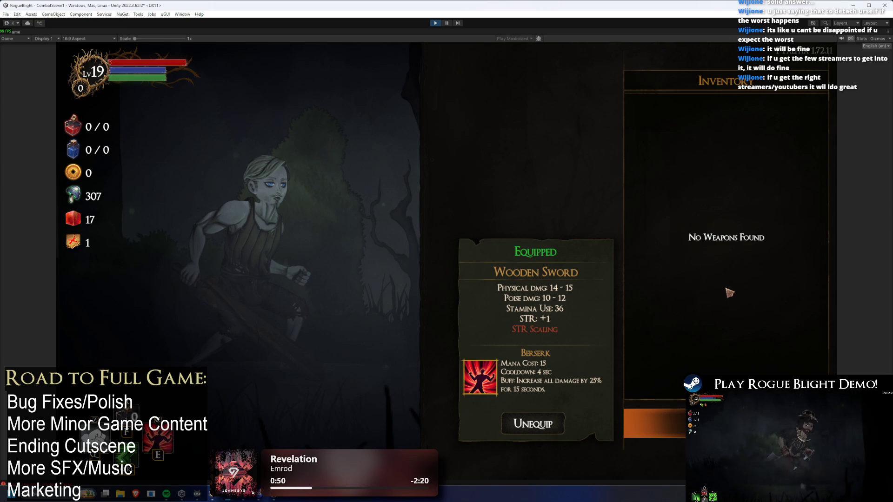
key(Escape)
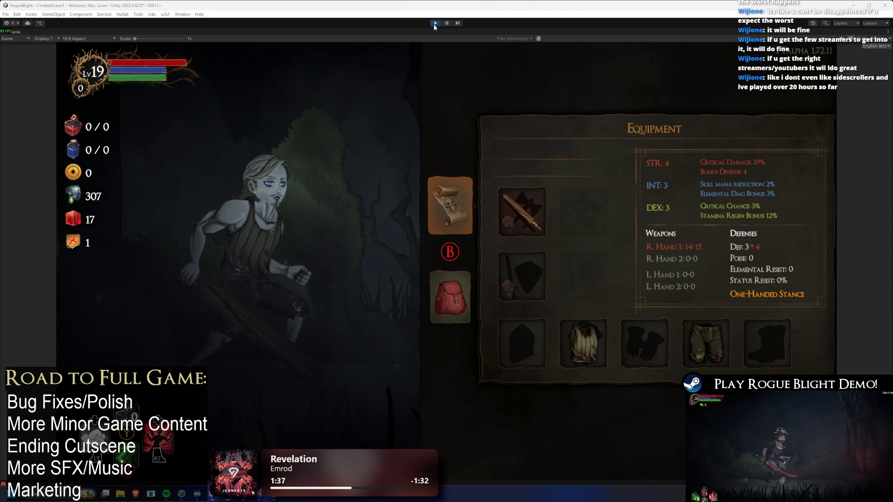
key(ctrl+p)
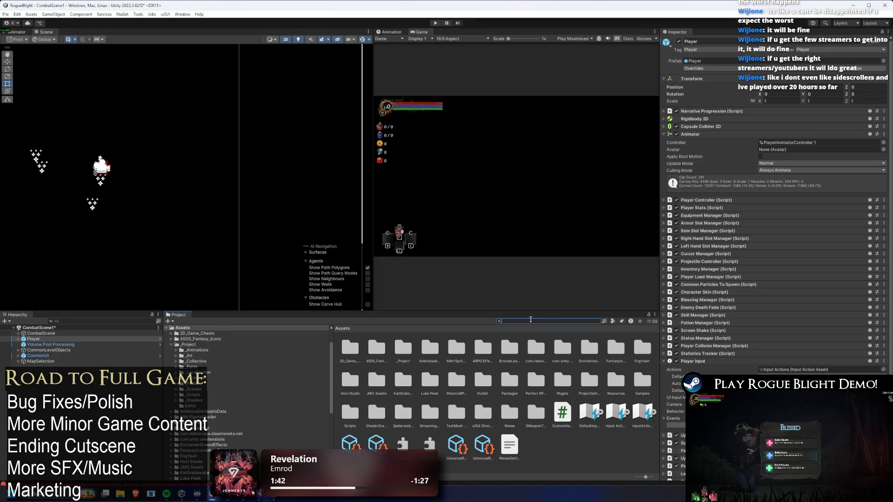
Expand the Player's Player Input events and the Player map's callback list
scroll(723, 244, down, 5)
click(672, 231)
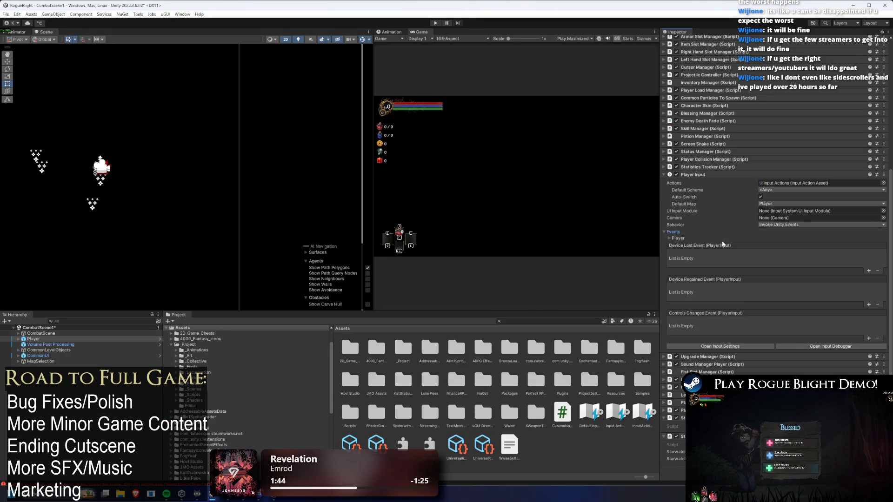
click(682, 232)
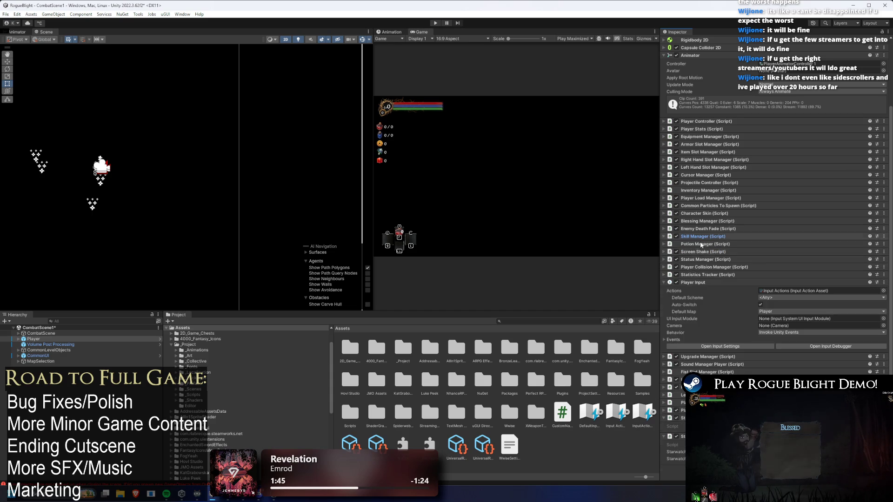
click(677, 339)
click(678, 346)
scroll(791, 223, down, 15)
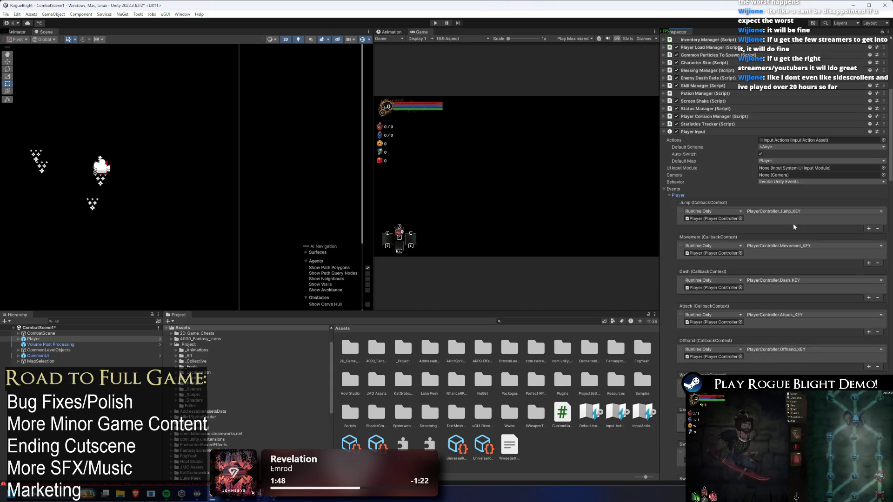
scroll(816, 205, down, 10)
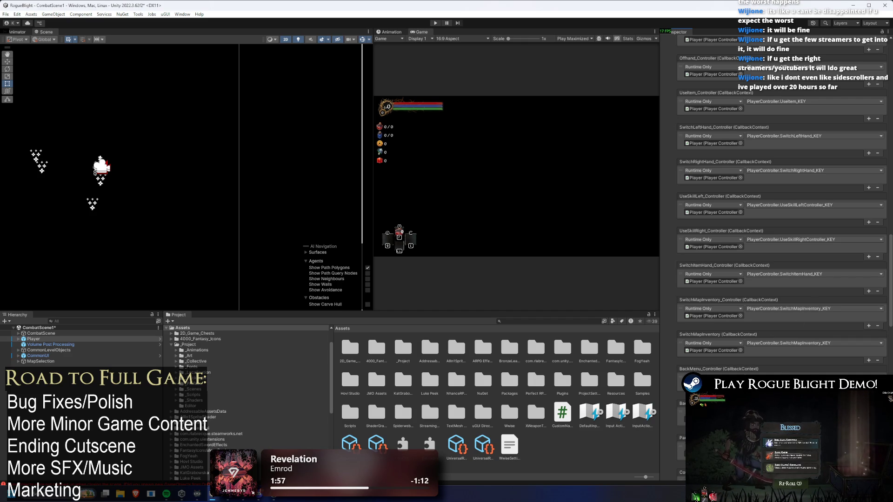
Scroll through the Player callbacks and ping the Player Input's Input Actions asset in the Project window
scroll(816, 355, down, 2)
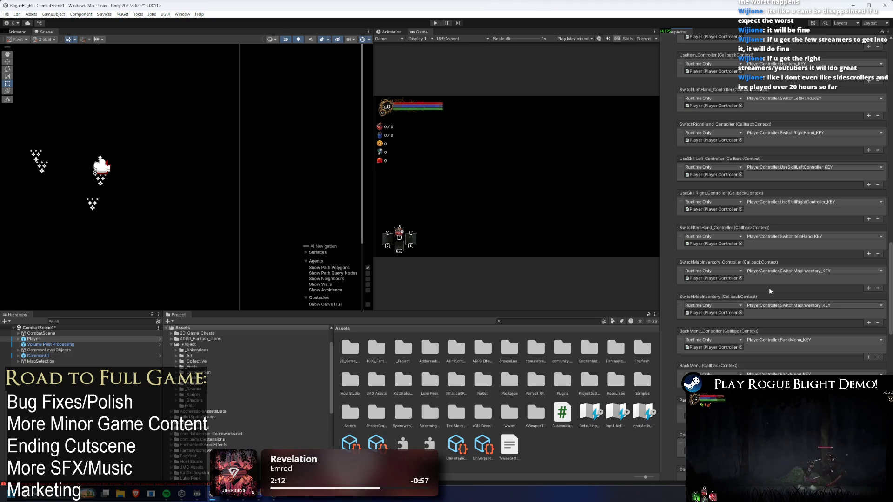
scroll(794, 271, down, 5)
scroll(793, 277, down, 7)
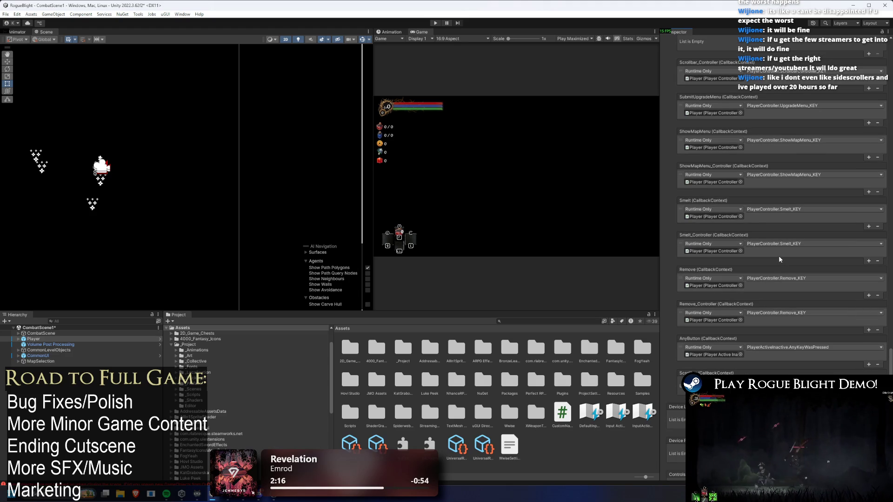
scroll(778, 257, up, 3)
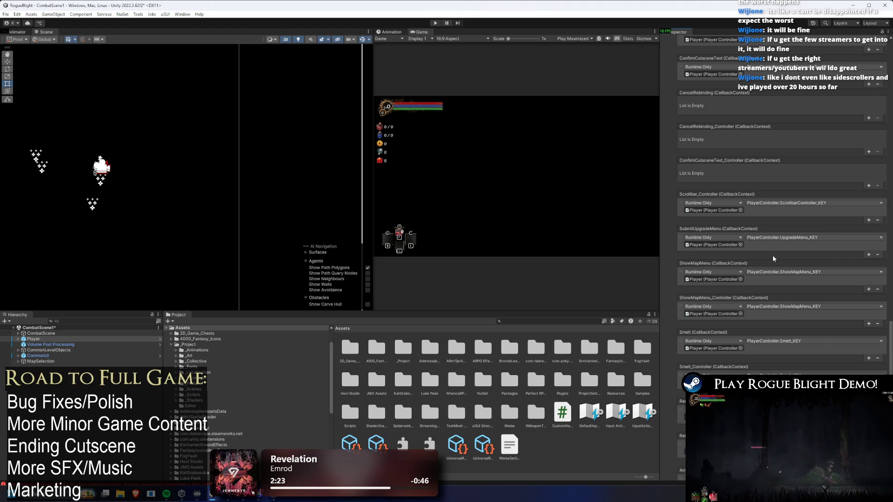
scroll(759, 260, up, 5)
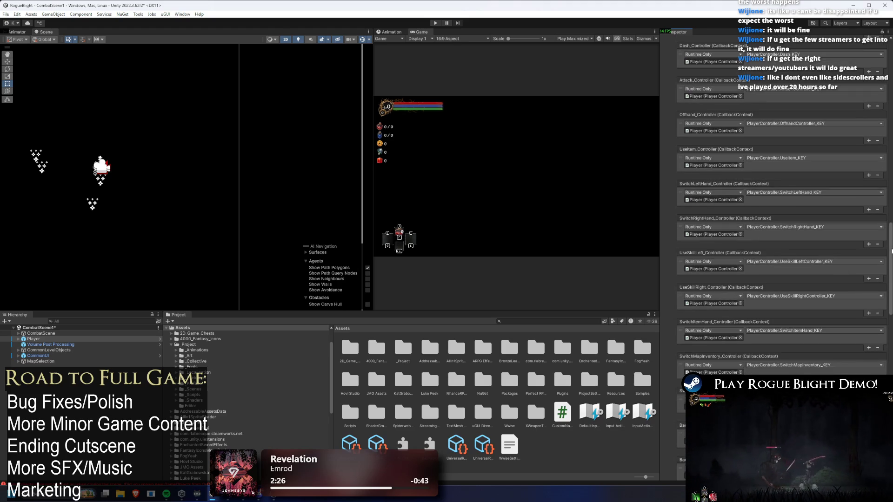
scroll(891, 251, up, 10)
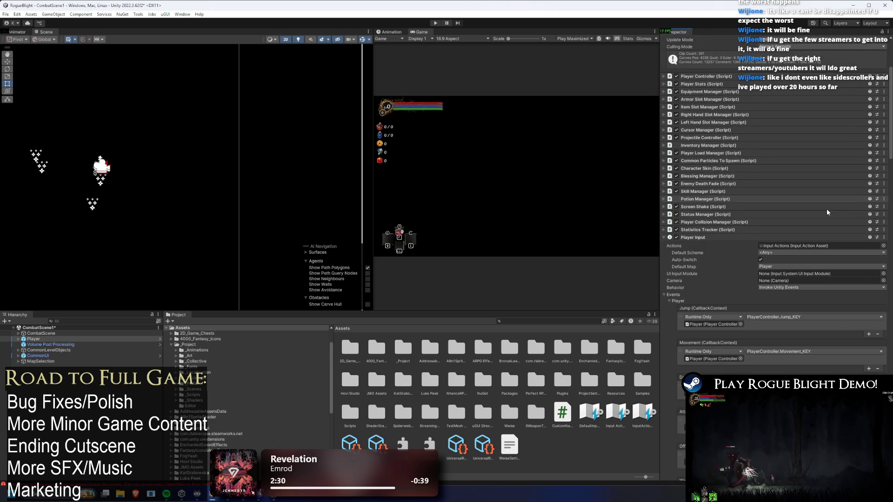
click(774, 246)
click(617, 414)
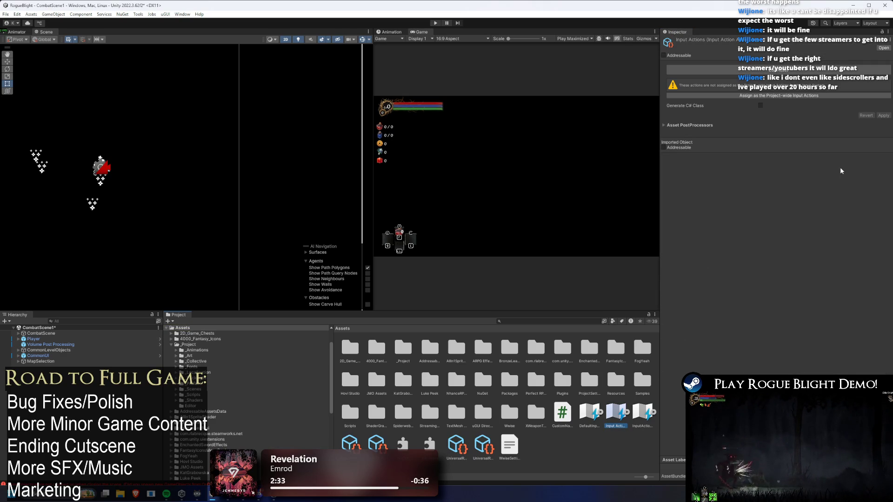
Assign the Input Actions asset as project-wide, compare DefaultInputActions and the UI asset, then run the game
click(793, 95)
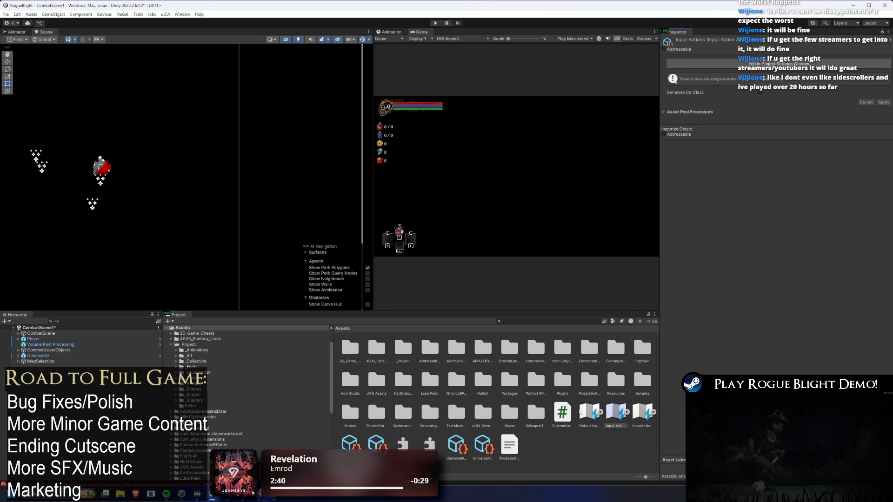
click(593, 411)
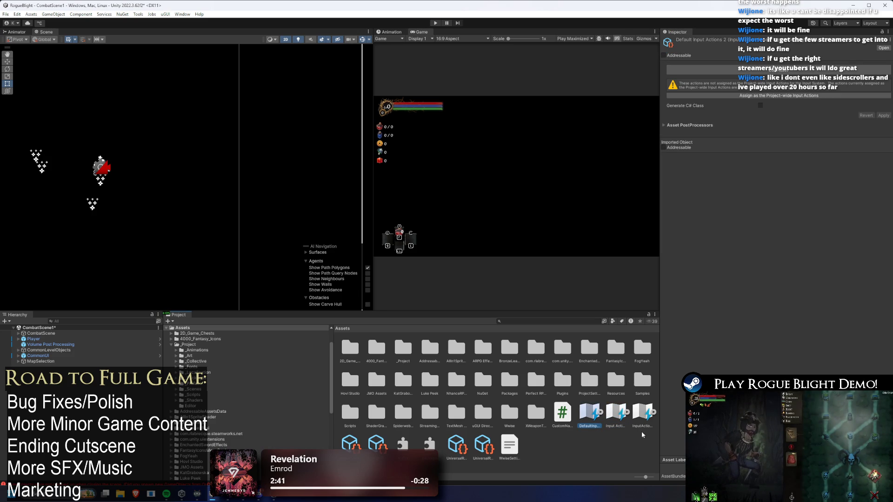
click(643, 413)
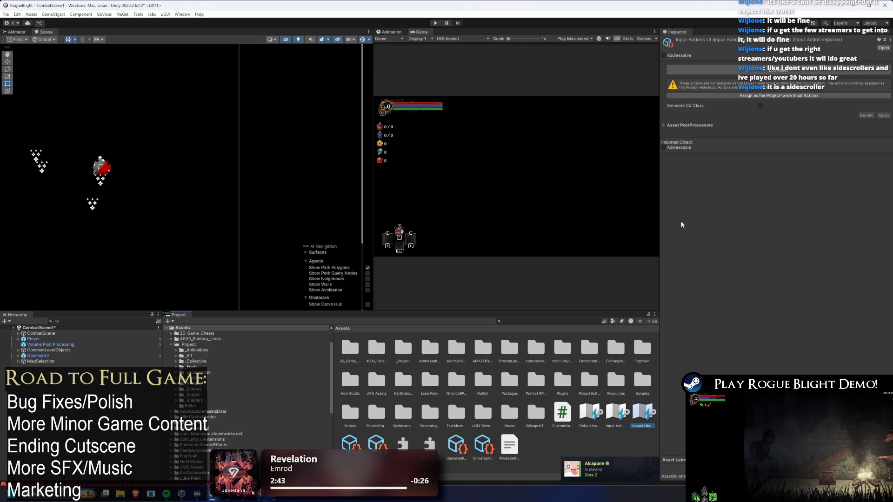
click(689, 125)
click(689, 125)
click(614, 412)
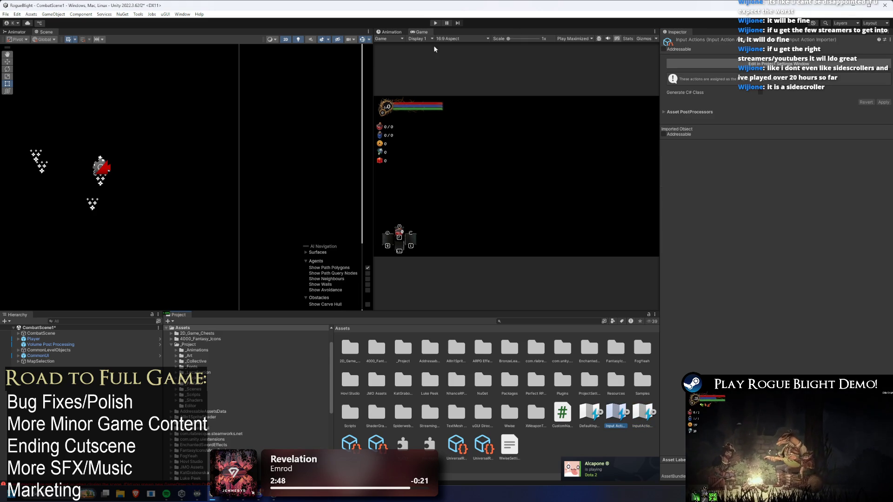
click(433, 22)
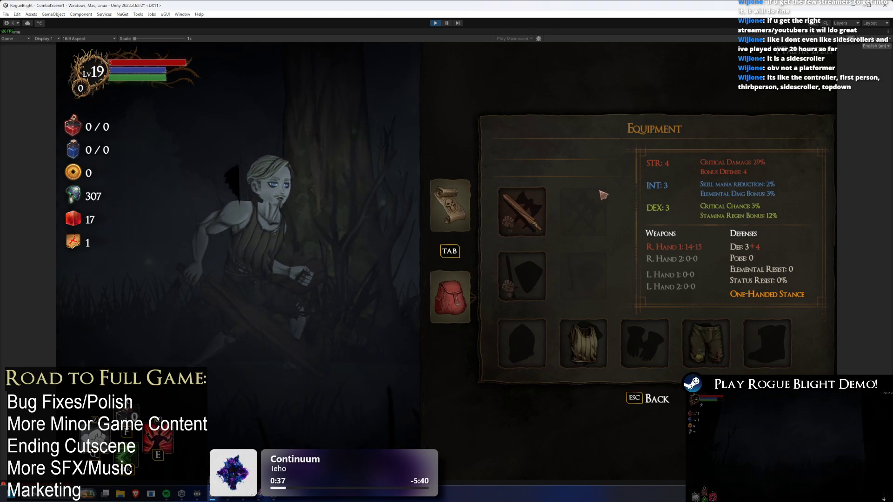
Flip between the equipment and map menus and open then close the body armor inventory
key(Tab)
key(Tab)
key(Tab)
key(Tab)
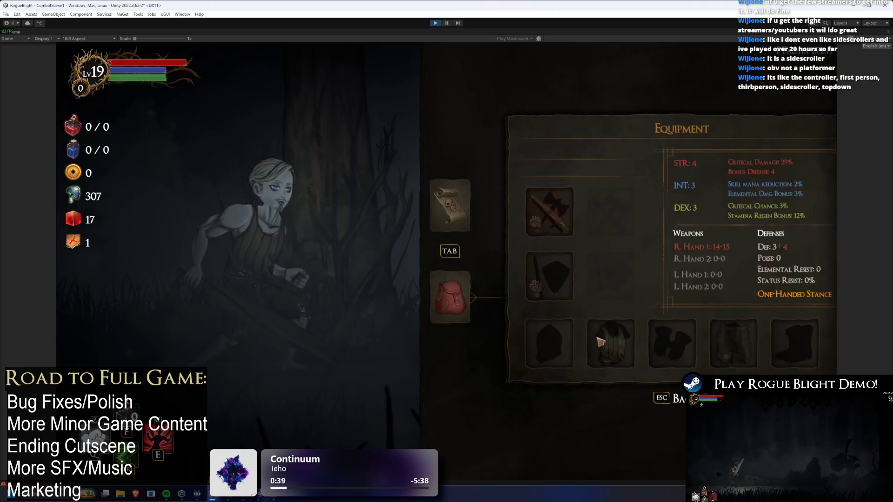
key(Tab)
key(Tab)
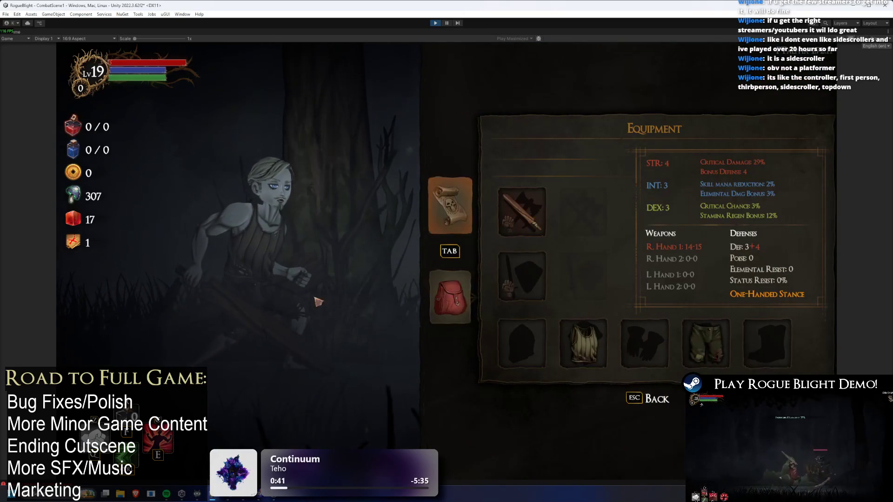
click(583, 344)
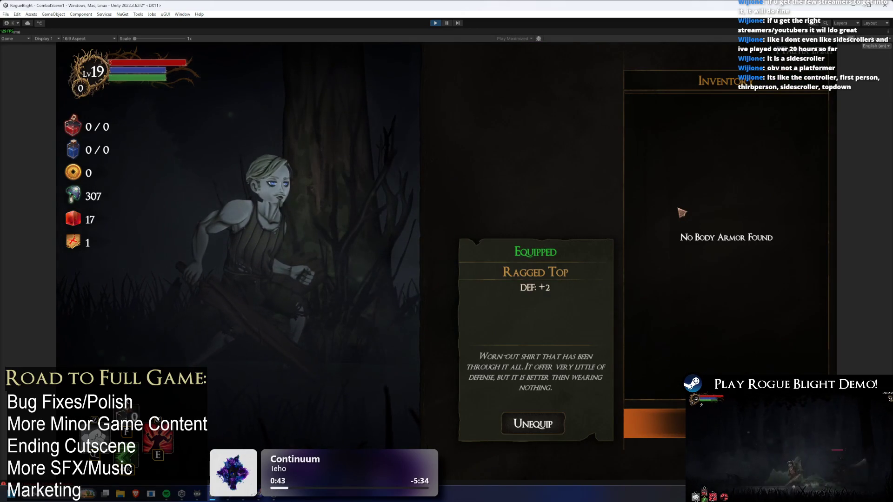
key(Escape)
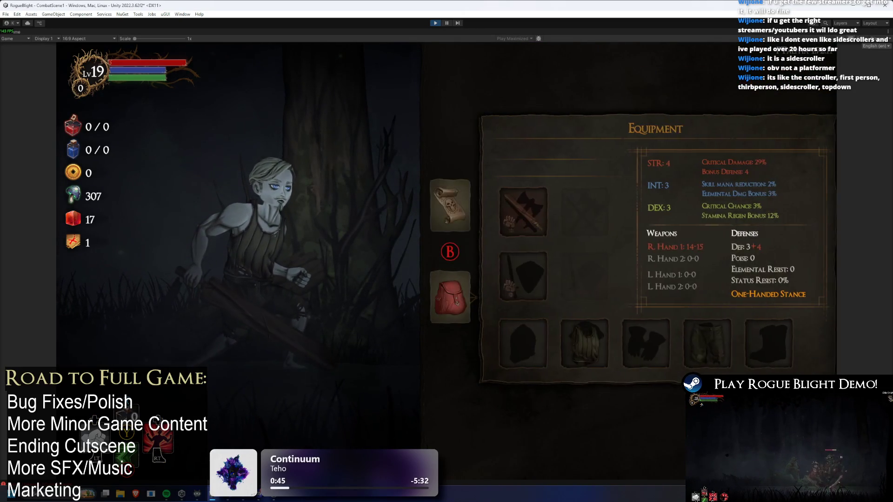
Open and close the pause menu, then cycle the equipment and map legend pages, ending on the Hands slot
key(Escape)
key(Escape)
key(Tab)
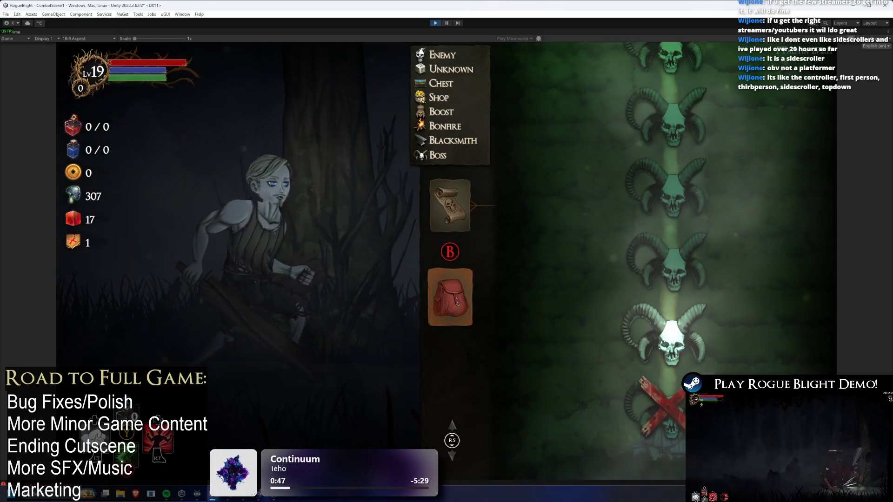
key(Tab)
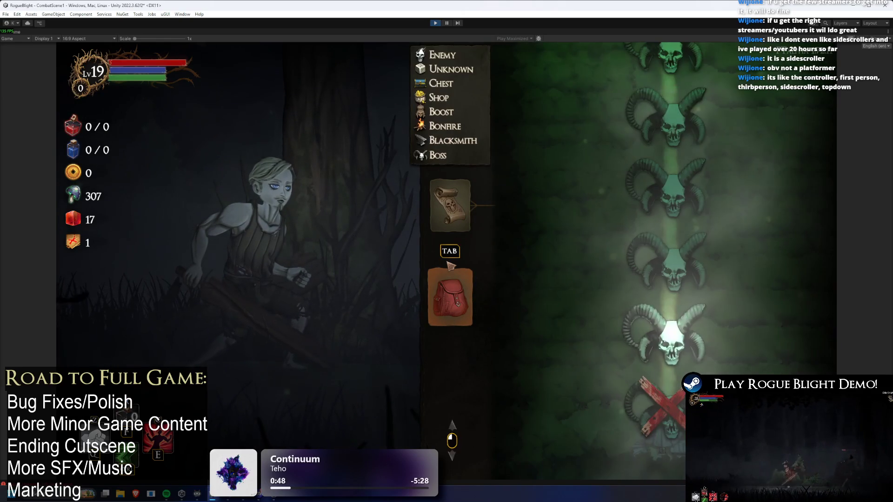
key(Tab)
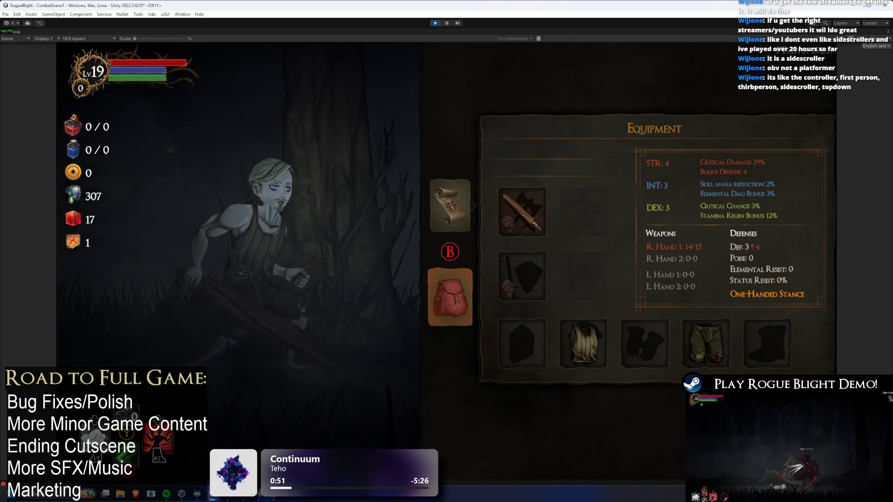
key(Tab)
key(Tab)
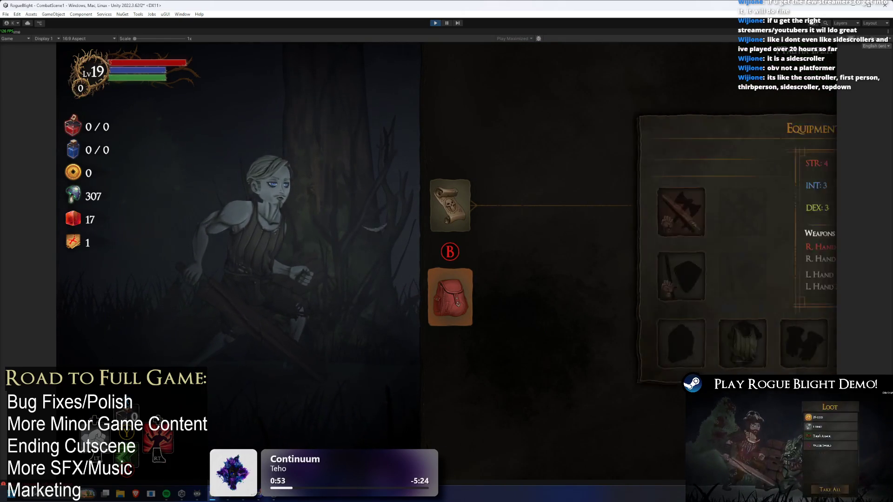
key(Tab)
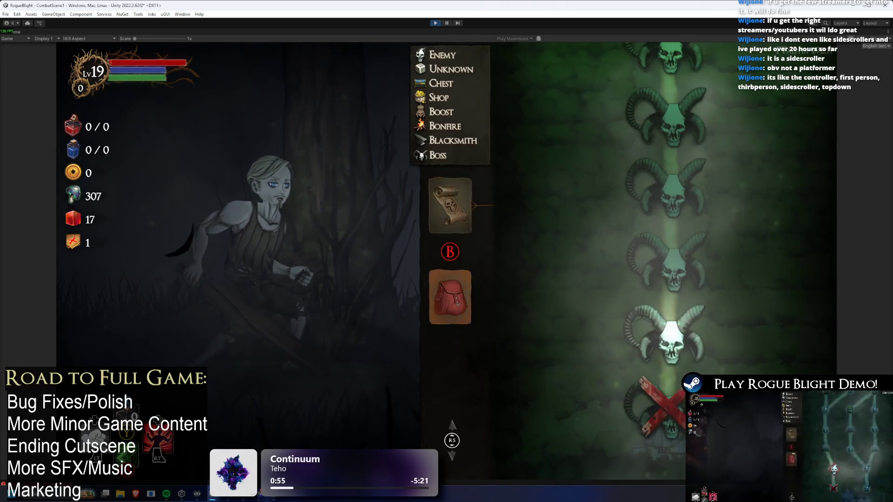
key(Tab)
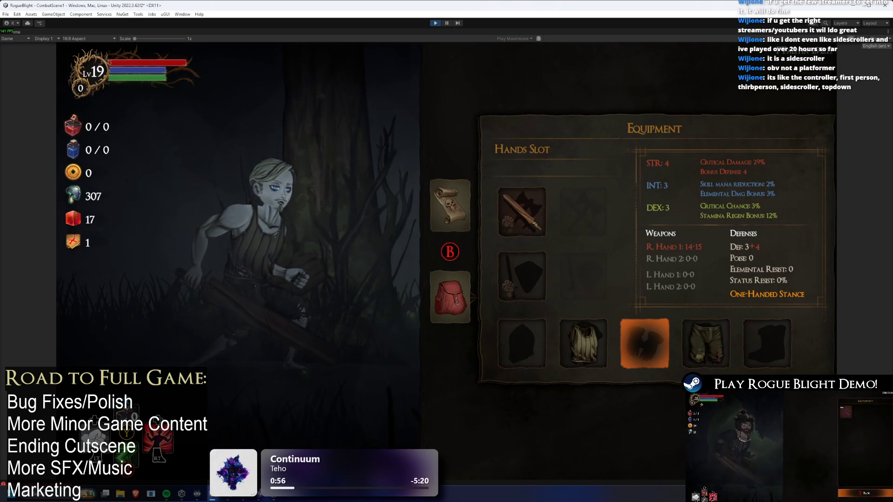
key(Tab)
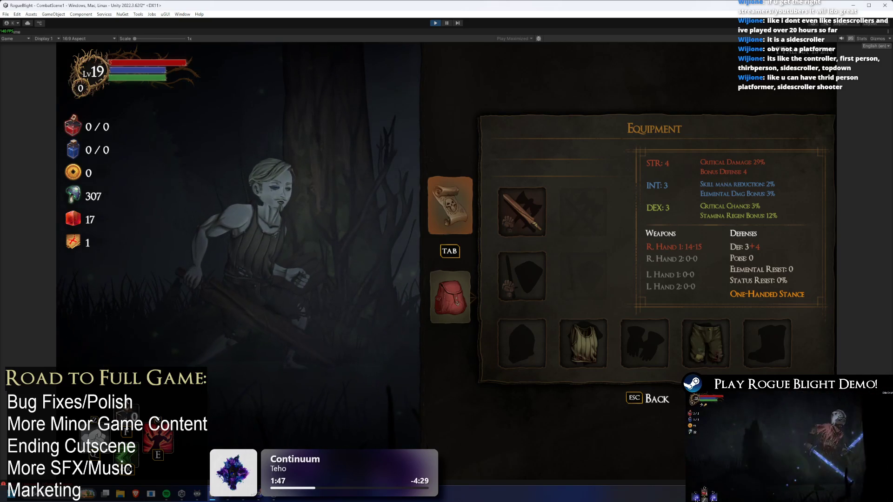
Stop the game and open the Input Actions asset's settings in Project Settings
click(436, 23)
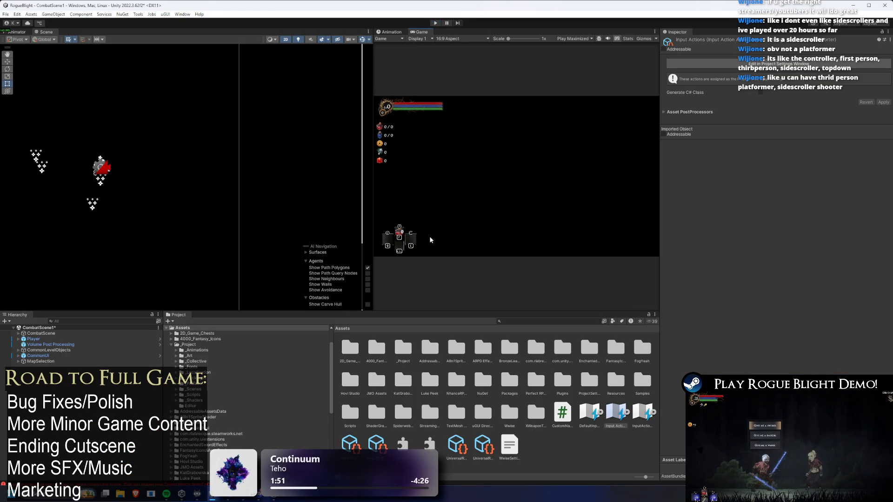
click(591, 419)
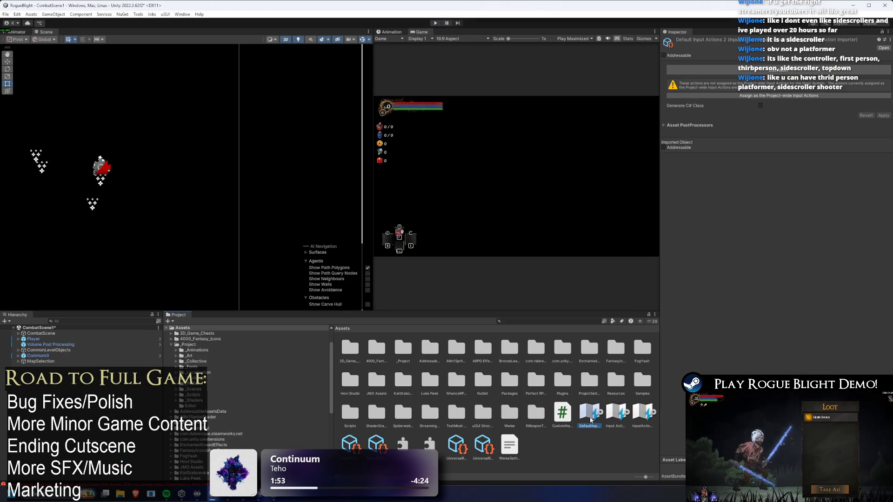
click(462, 449)
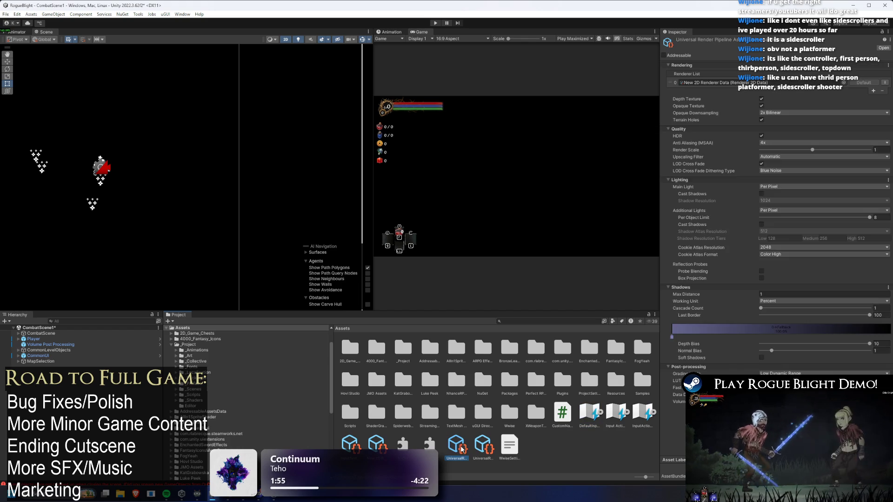
click(609, 424)
click(791, 64)
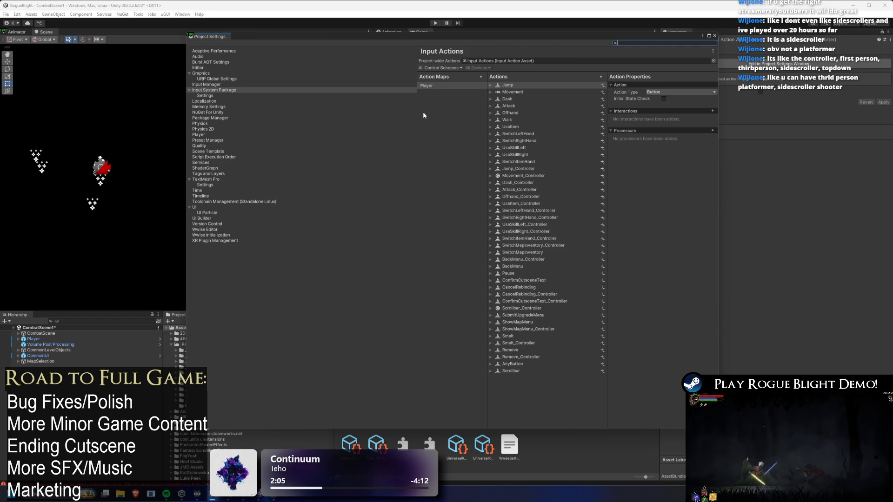
Leave the Input System Package Update Mode unchanged, then show the Player map's actions and expand SwitchMapInventory
drag(415, 112, 290, 110)
click(204, 101)
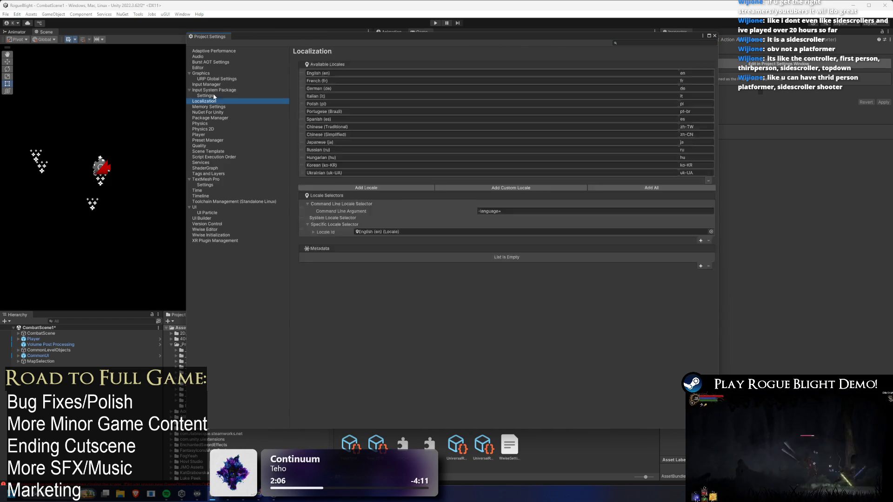
click(214, 96)
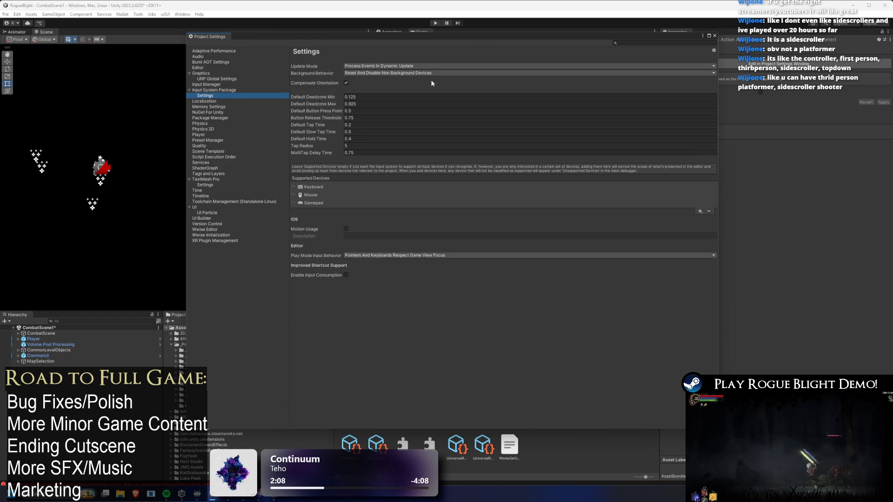
click(421, 66)
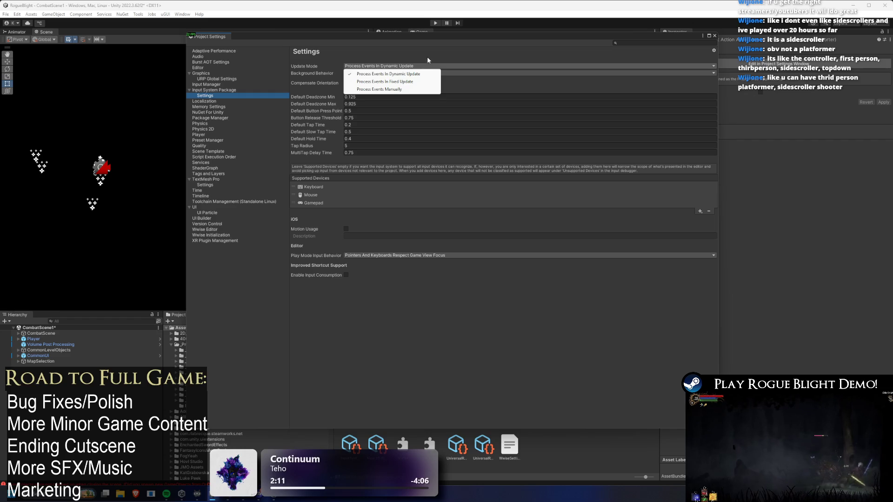
click(428, 56)
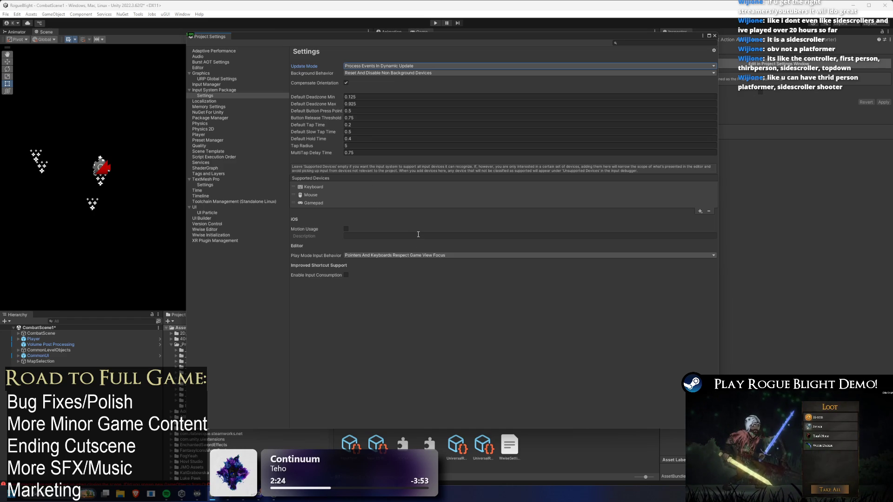
click(221, 89)
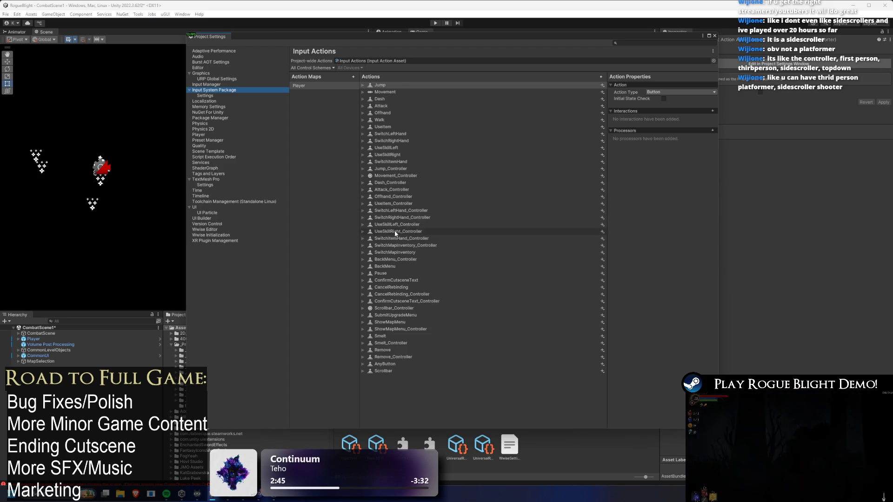
click(394, 252)
Expand the SwitchMapInventory_Controller, BackMenu_Controller and BackMenu actions in the Player map
click(378, 246)
click(362, 252)
click(362, 240)
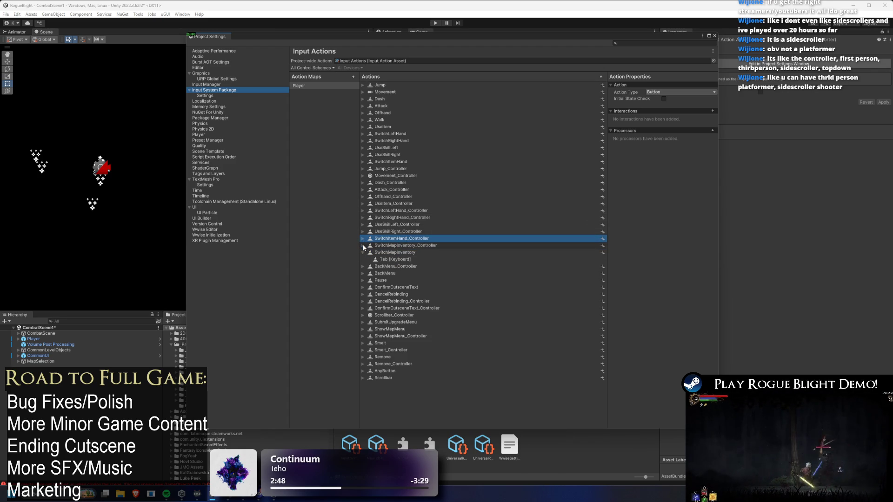
click(363, 246)
click(363, 274)
click(363, 274)
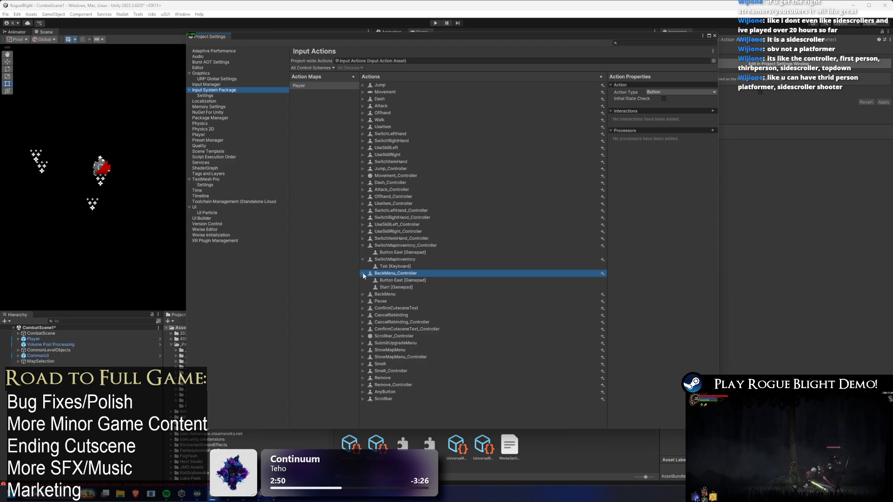
click(363, 295)
click(363, 295)
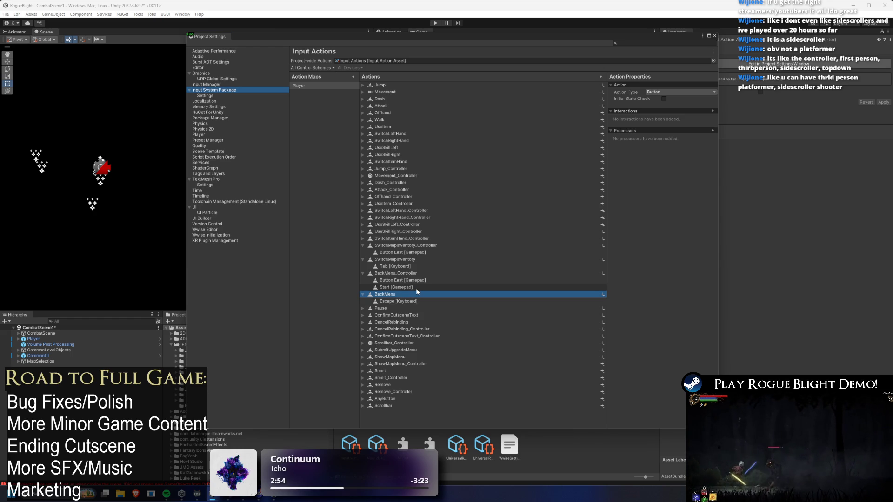
Compare the Start, Button East and Tab [Keyboard] bindings' control schemes, then close Project Settings
click(414, 287)
click(409, 282)
click(406, 288)
click(401, 269)
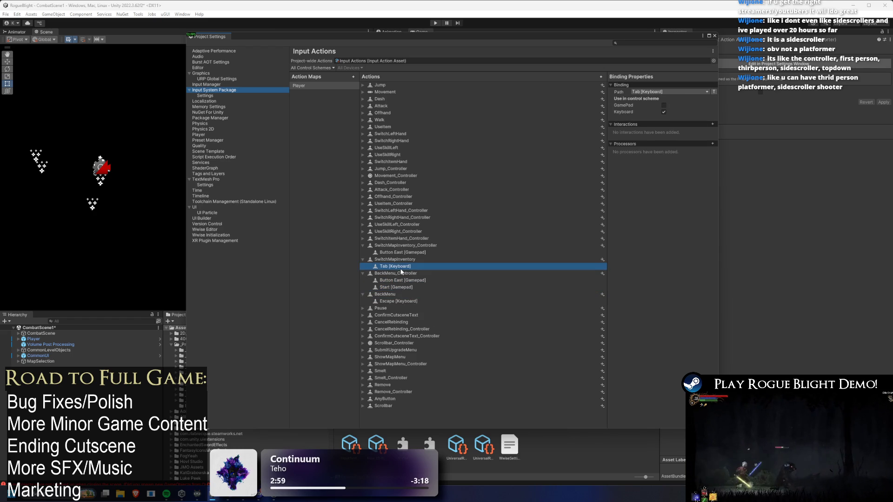
click(408, 253)
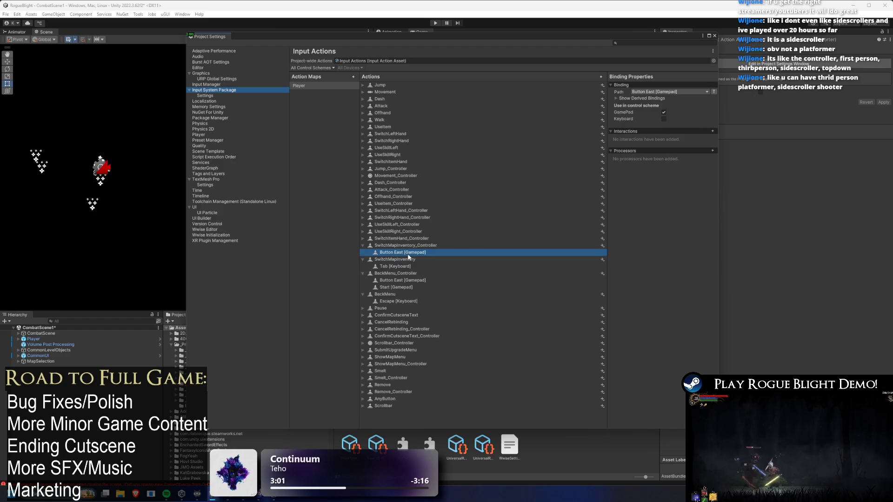
click(399, 267)
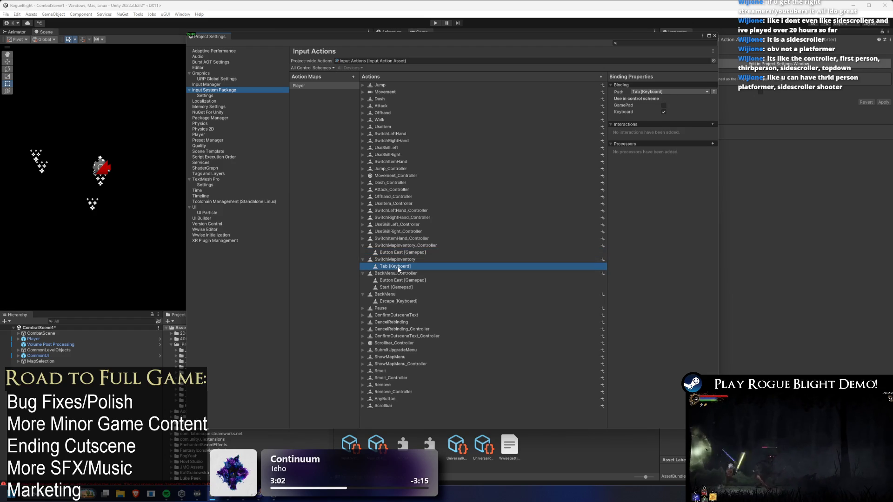
click(407, 254)
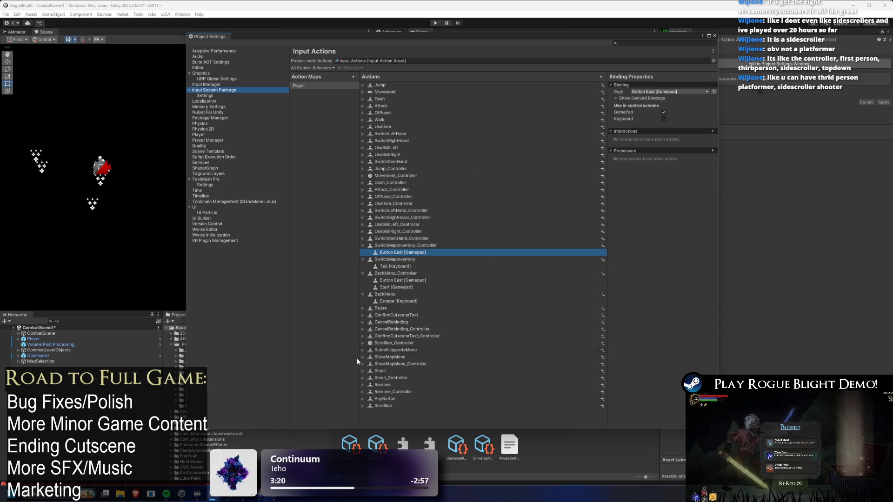
click(714, 36)
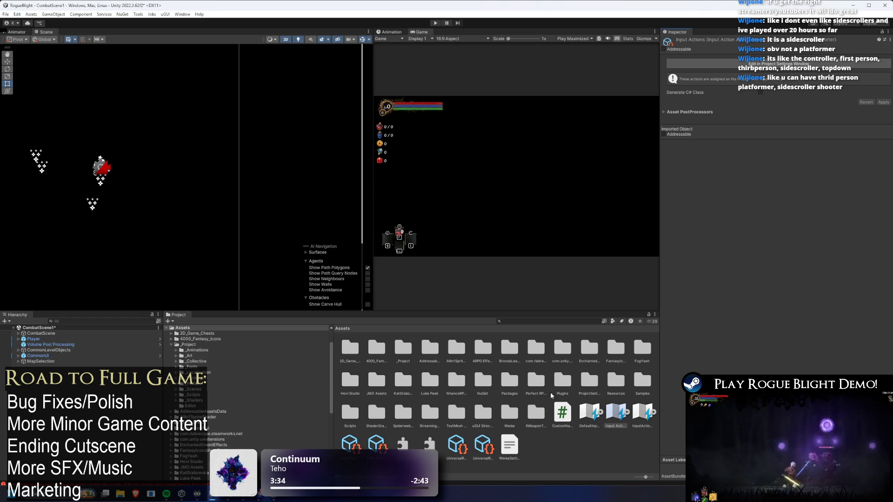
Open the Player prefab, scroll its Player Input callbacks, then return to CombatScene1 and expand the events
click(160, 339)
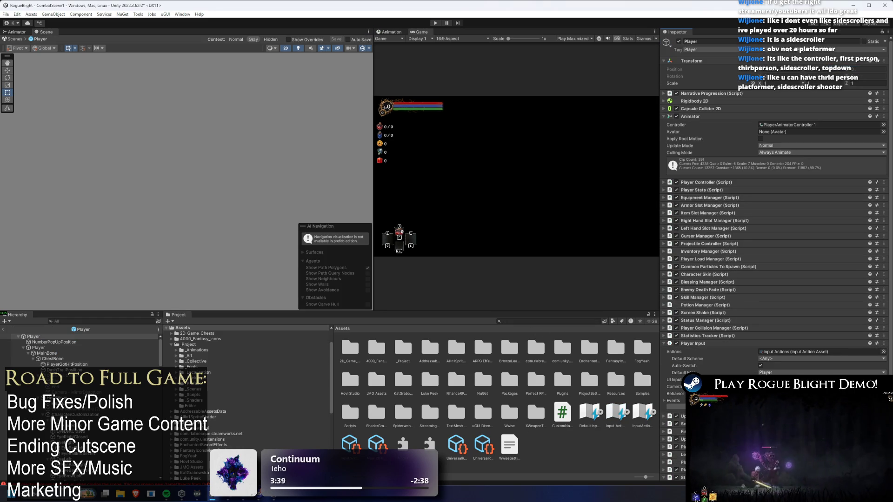
click(666, 403)
scroll(670, 400, down, 5)
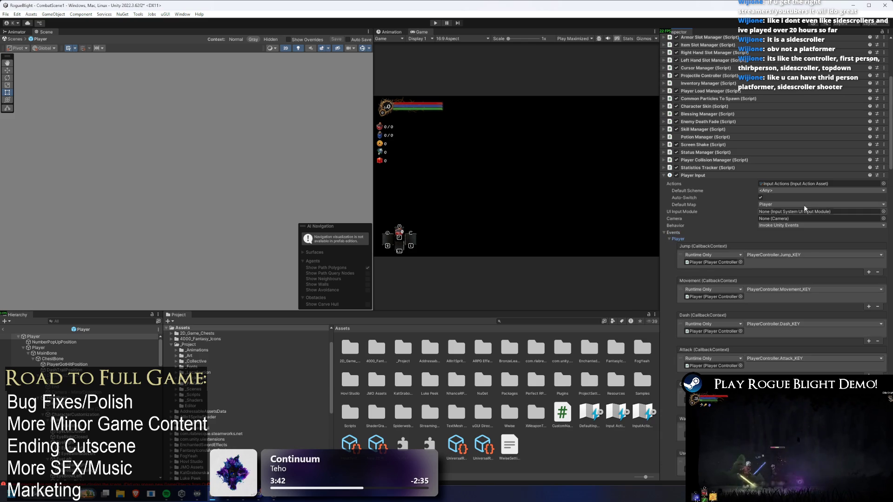
scroll(805, 211, down, 15)
scroll(823, 185, down, 10)
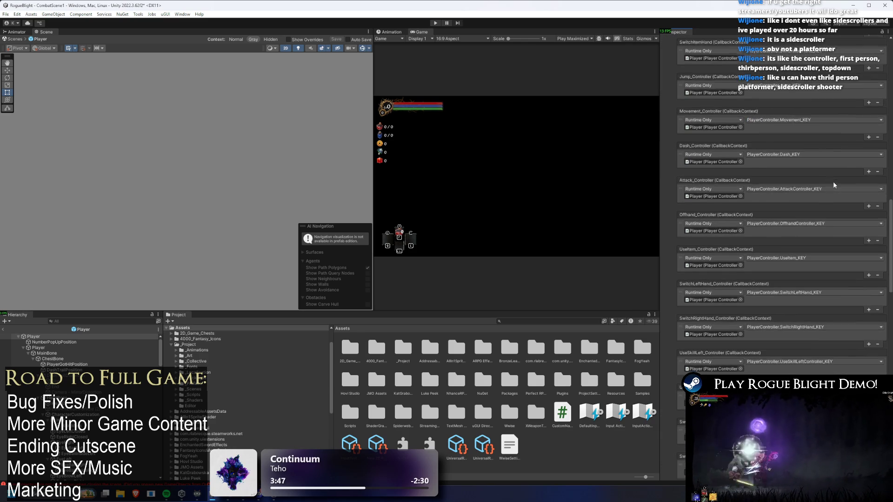
scroll(833, 181, down, 8)
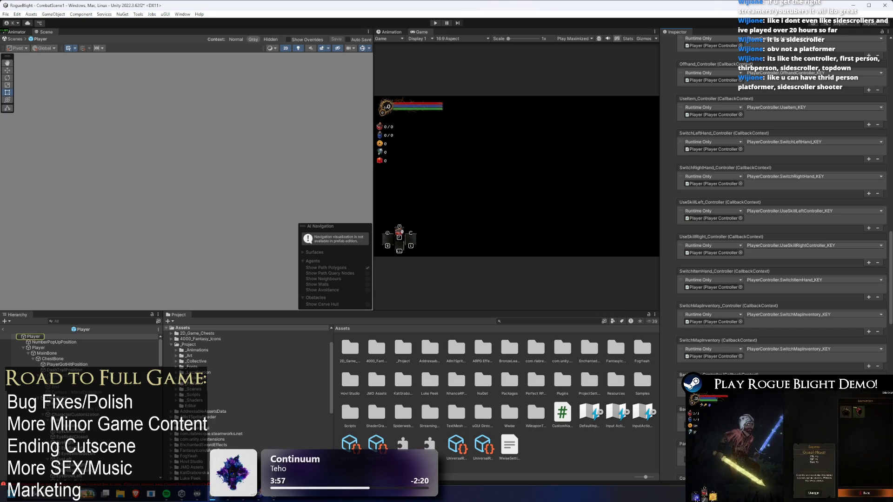
click(4, 329)
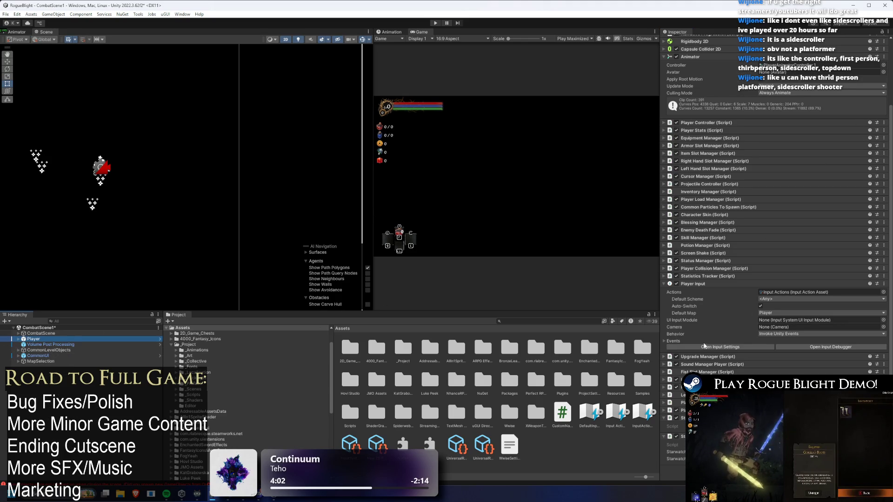
click(669, 342)
Reselect the Player via CommonUI and save CombatScene1 with Ctrl+S
scroll(678, 279, down, 3)
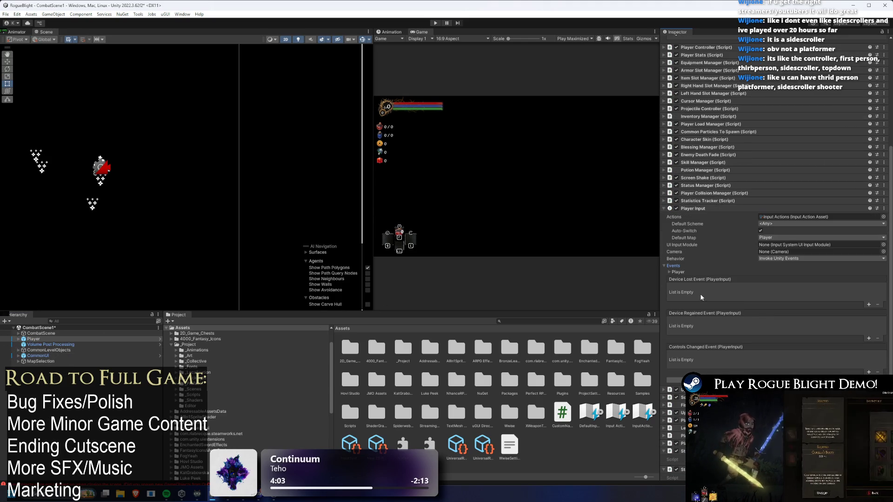
click(677, 272)
scroll(721, 270, down, 10)
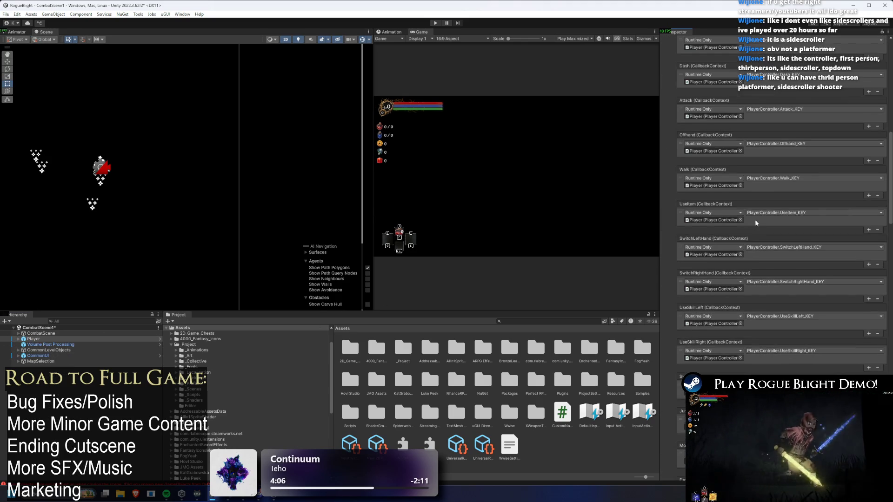
scroll(773, 190, down, 10)
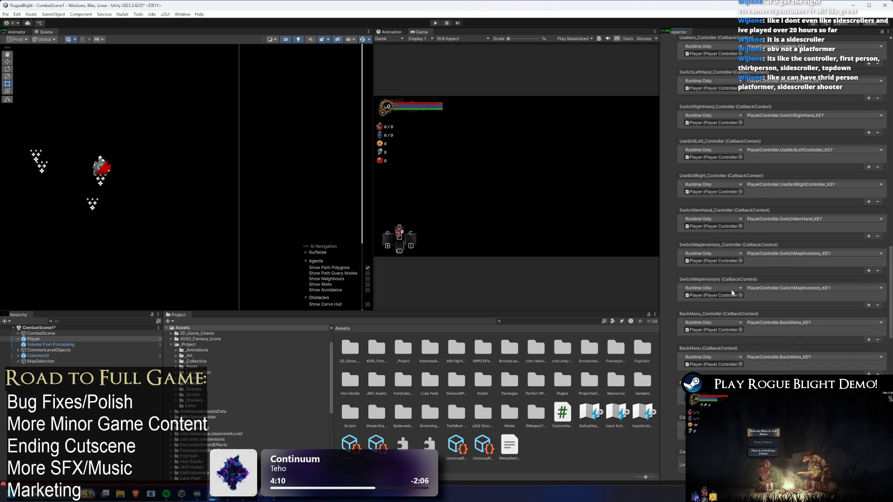
click(33, 339)
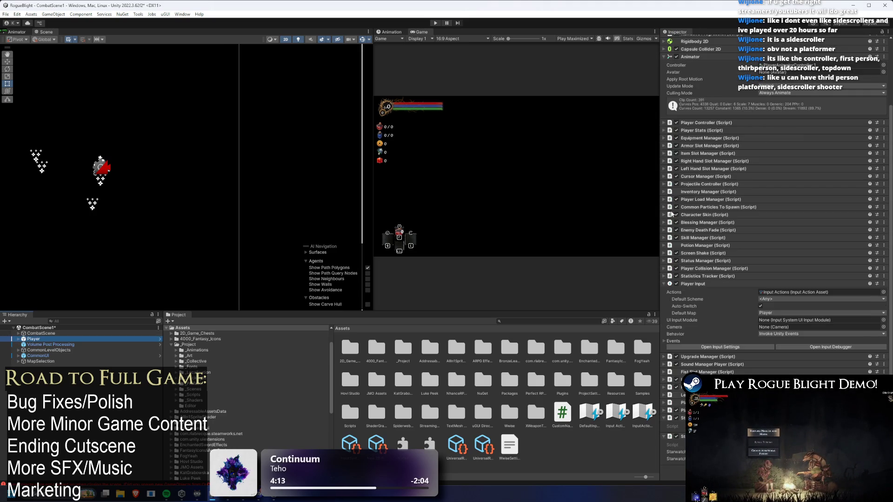
scroll(793, 172, up, 3)
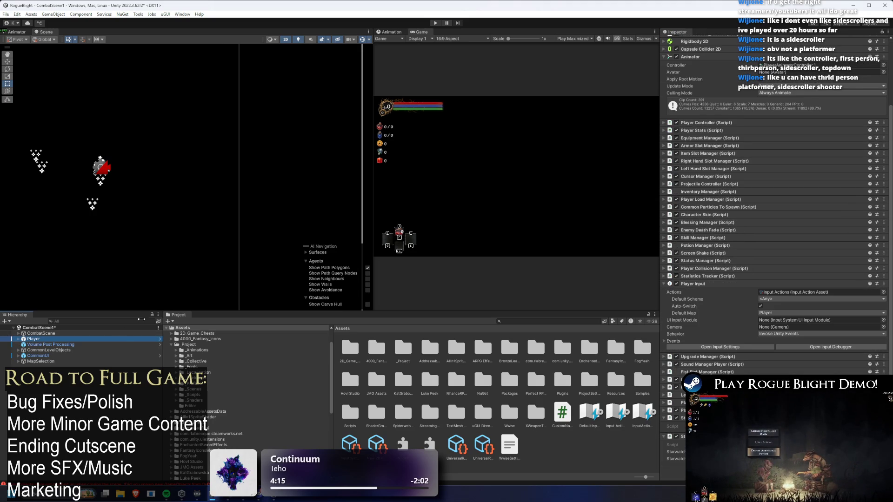
click(68, 355)
click(73, 340)
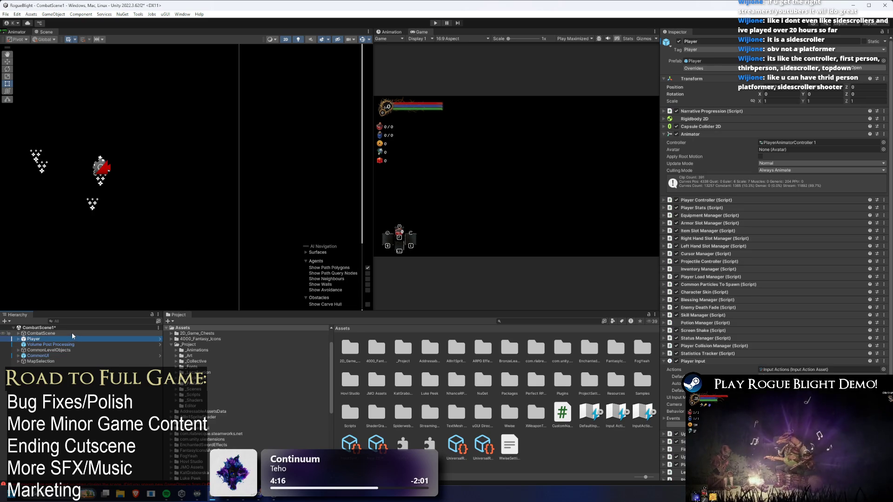
key(ctrl+s)
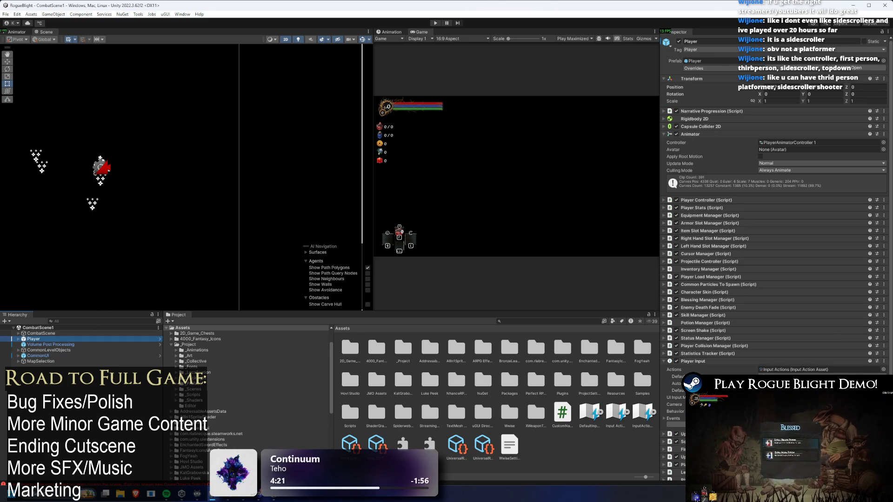
Expand the Player Input events and open the Input System Package settings from there
click(676, 398)
click(672, 418)
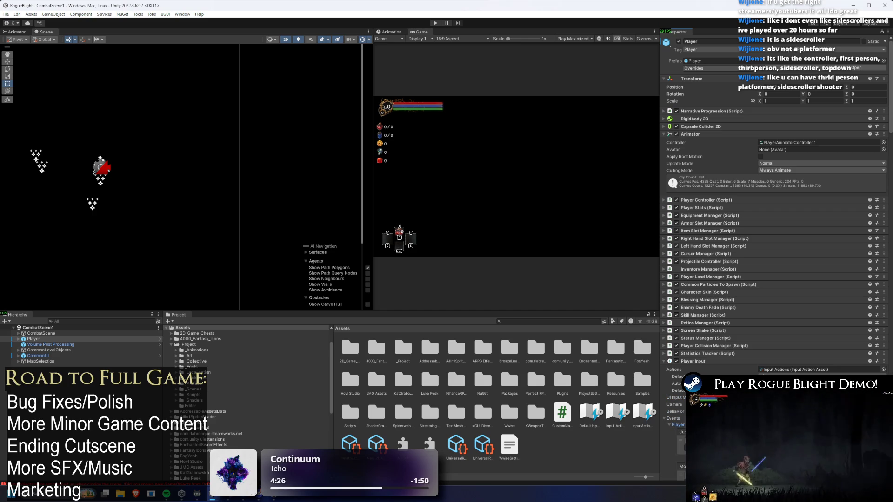
click(675, 425)
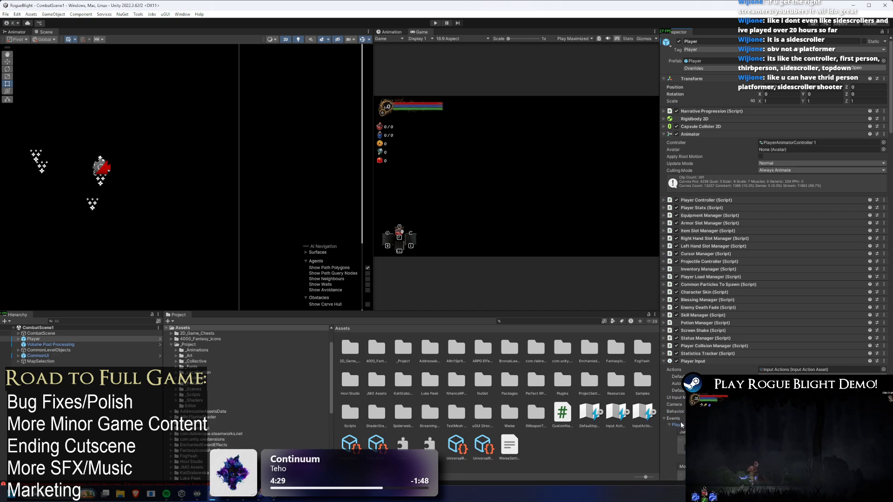
scroll(808, 370, down, 6)
click(733, 365)
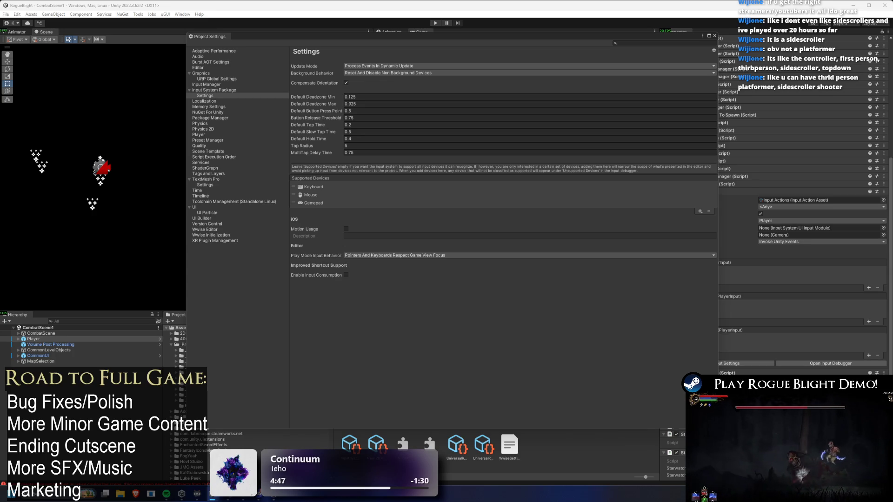
Close the floating Project Settings window by middle-clicking its tab
middle_click(220, 37)
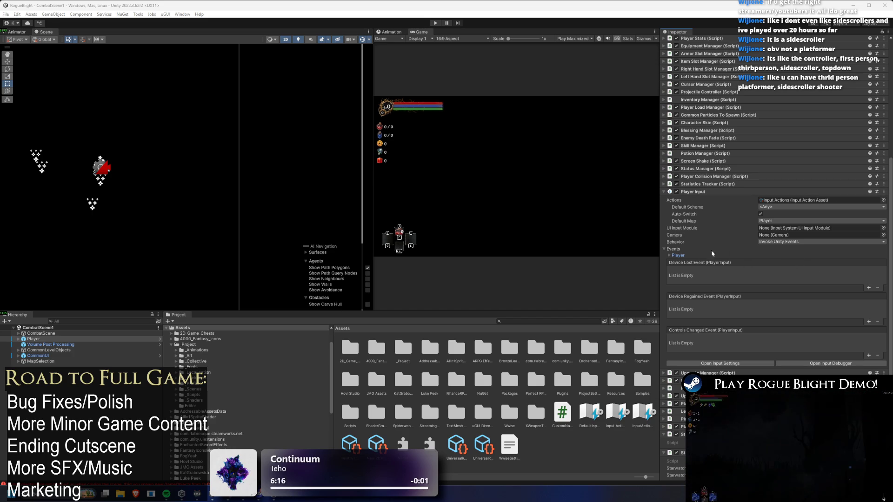
Expand Player Input > Events > Player and open the settings of the player's Input Actions asset
click(673, 249)
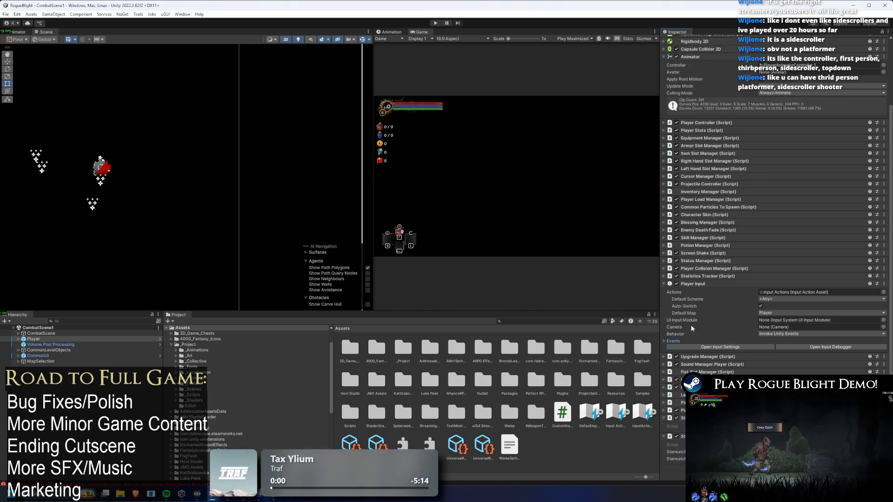
click(679, 341)
click(673, 348)
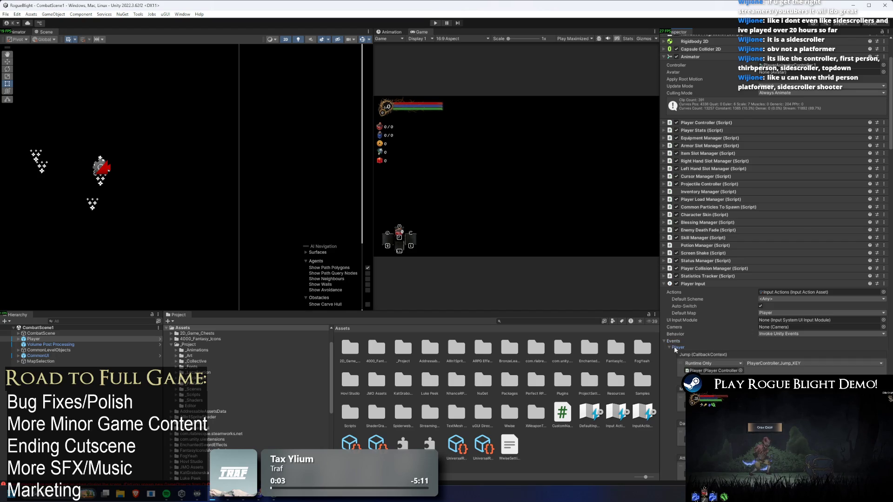
scroll(743, 279, down, 5)
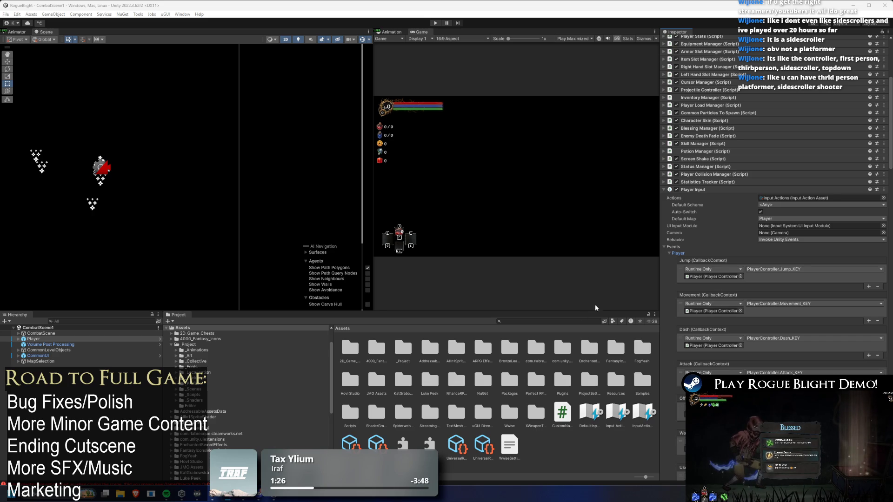
click(774, 198)
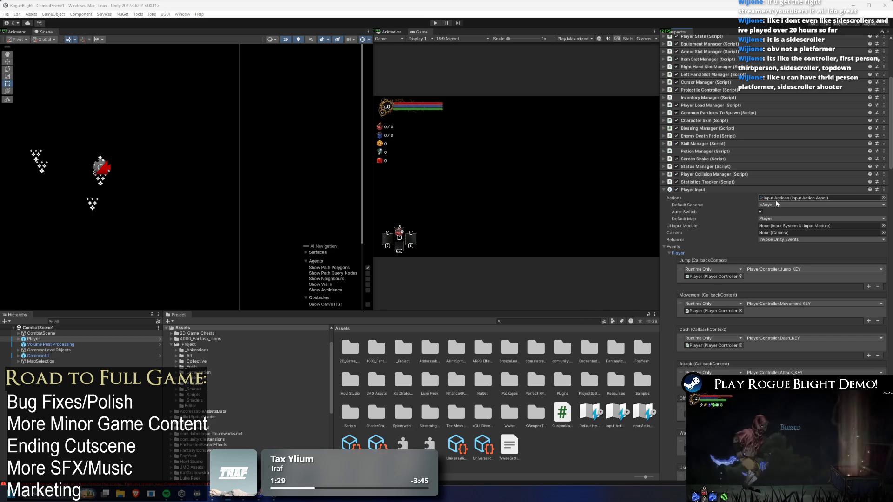
click(615, 413)
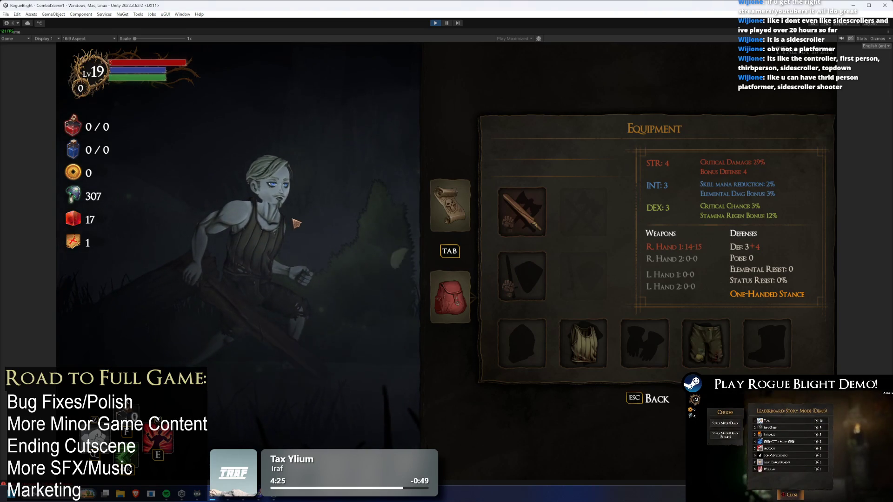
Test the in-game Equipment, map and pause menus by cycling them with Escape and Tab
key(Escape)
key(Tab)
key(Escape)
key(Tab)
key(Escape)
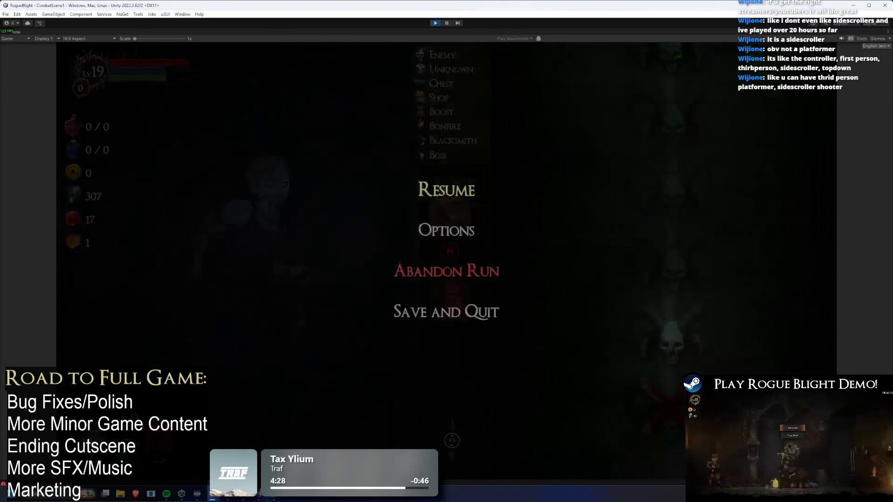
key(Escape)
key(Tab)
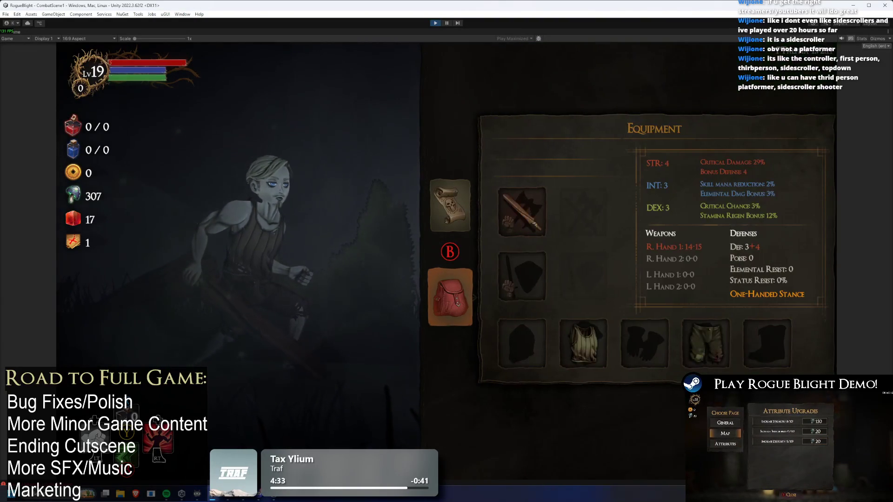
key(Tab)
Launch GitHub Desktop by searching 'git' and view the Player.prefab changes
key(super)
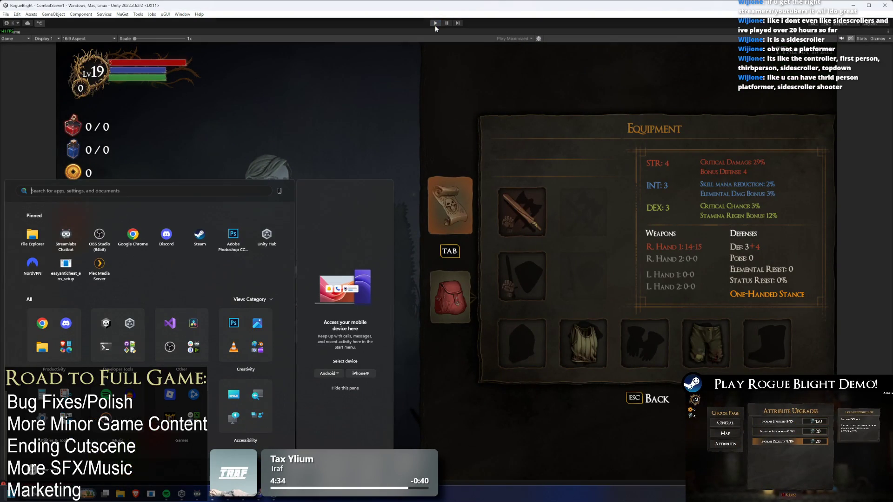
text(git)
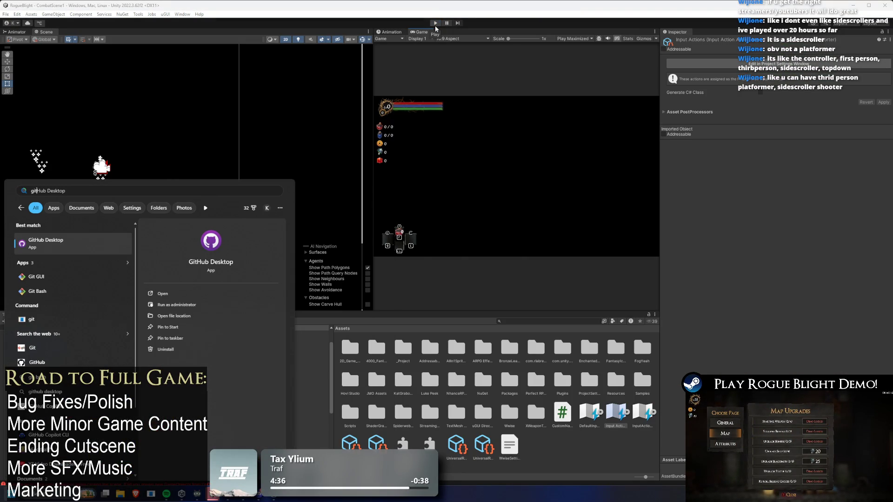
key(Return)
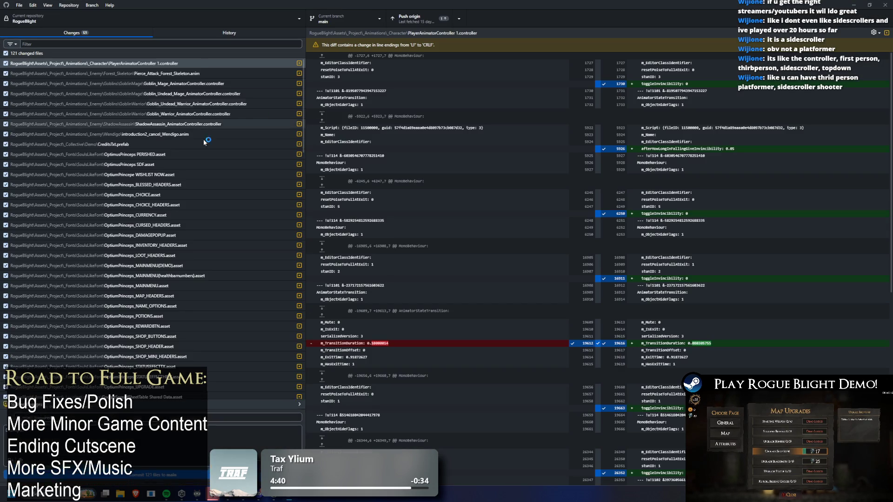
scroll(233, 163, down, 5)
scroll(232, 163, down, 5)
click(209, 231)
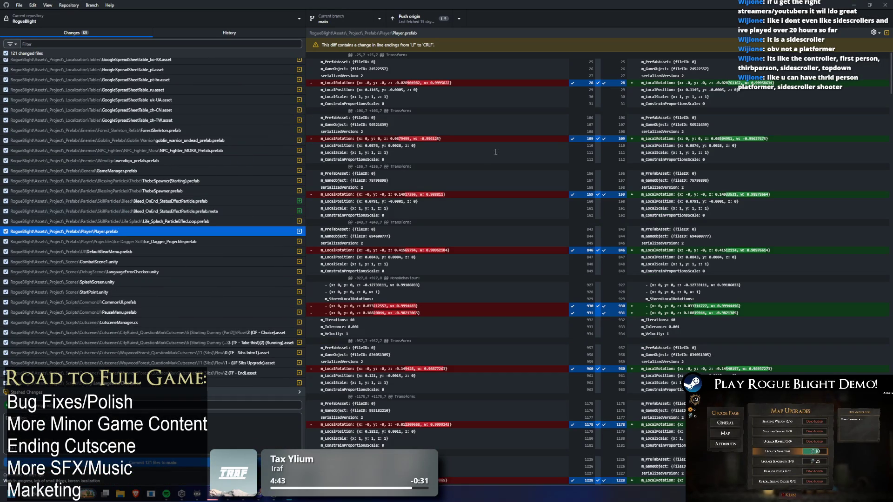
Scroll through the Player.prefab diff of reassigned bindings and briefly check the commit History
drag(889, 74, 890, 218)
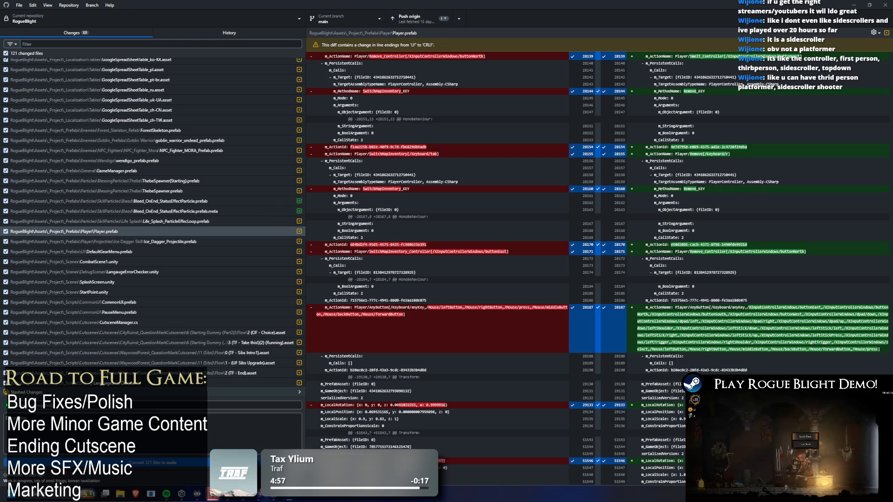
scroll(600, 269, up, 15)
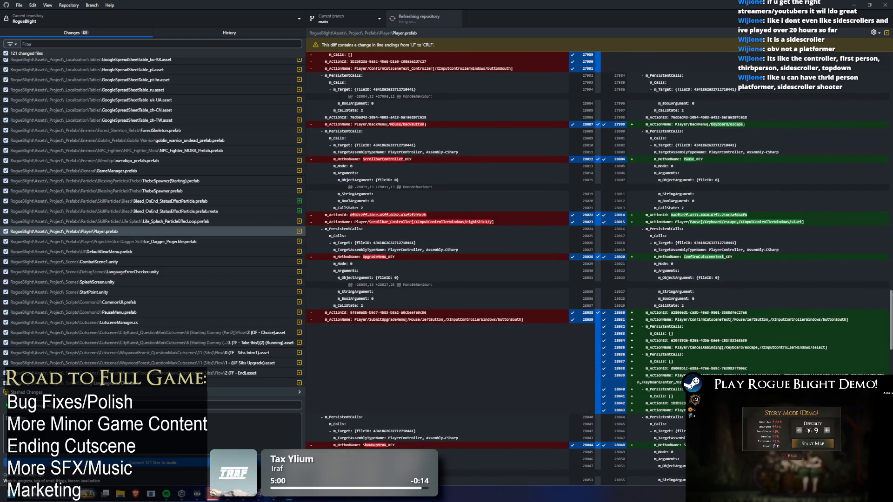
scroll(465, 260, up, 10)
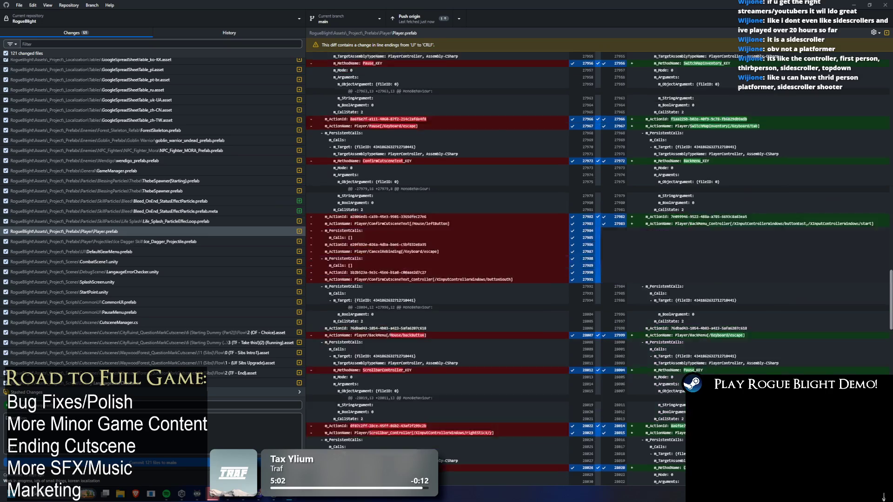
drag(890, 251, 887, 34)
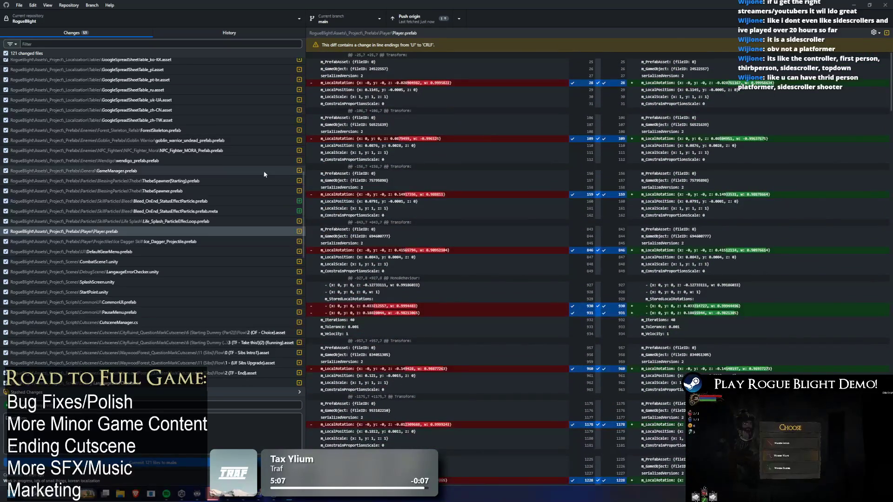
click(204, 31)
click(102, 35)
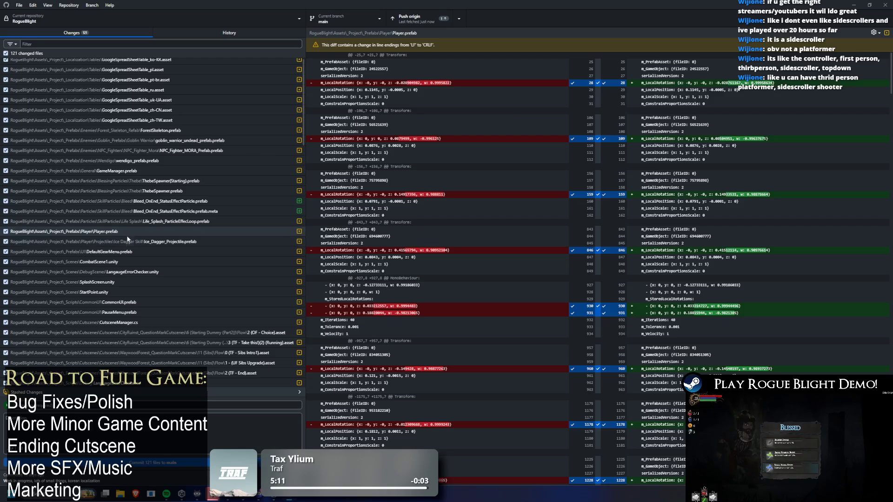
Recheck the Player.prefab diff and bring up its file options in the Changes list
right_click(101, 234)
click(672, 194)
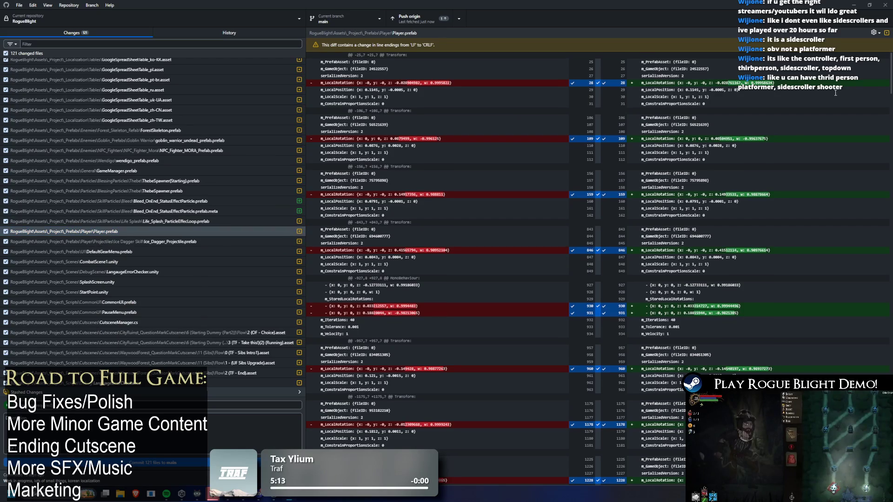
scroll(672, 193, down, 3)
drag(889, 70, 878, 228)
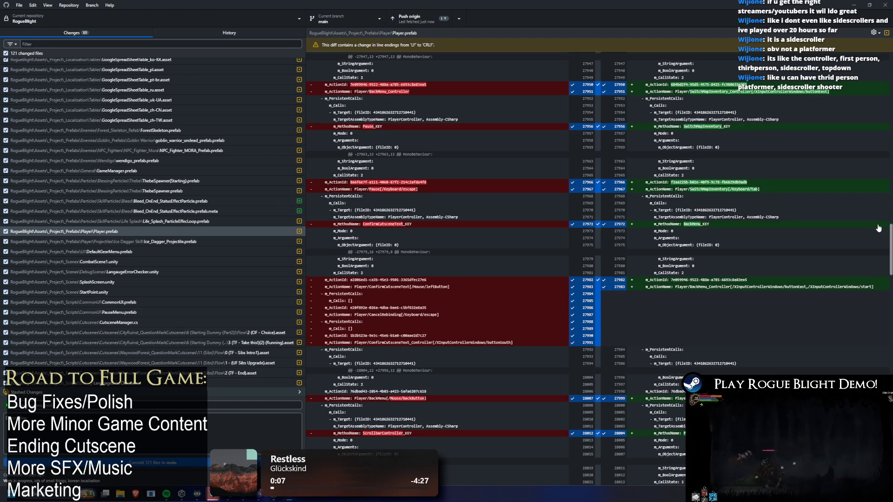
scroll(878, 228, down, 20)
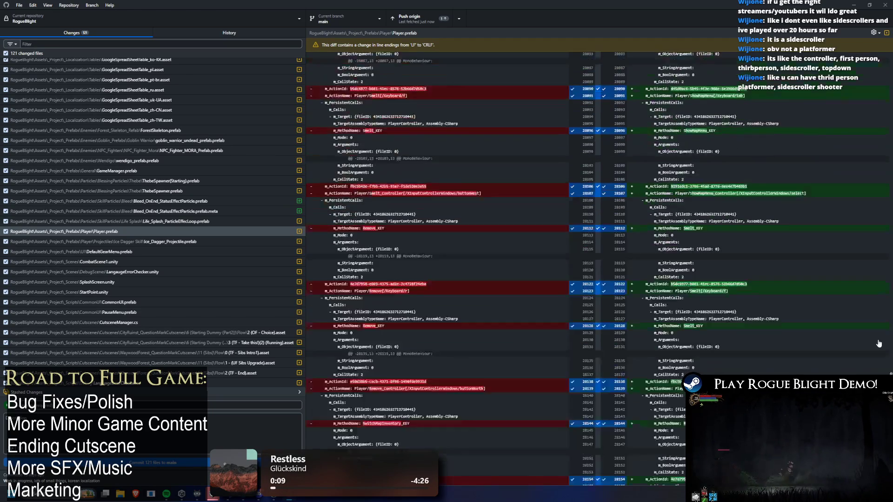
right_click(95, 233)
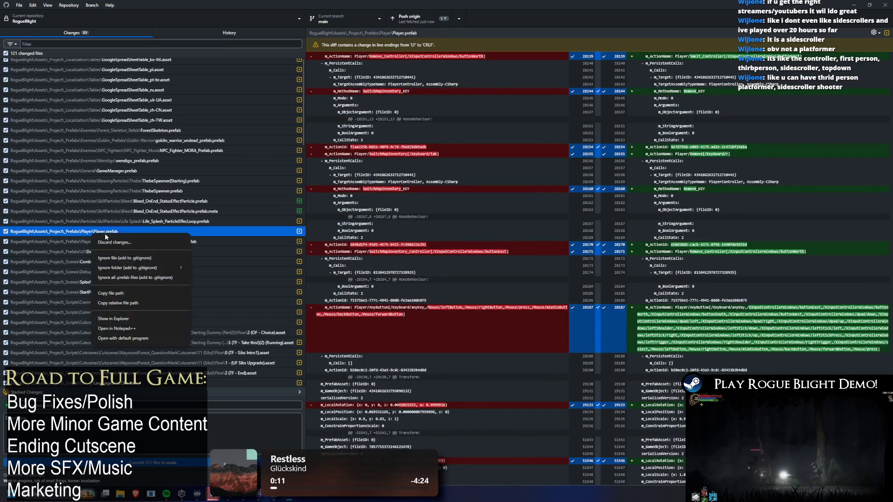
Discard all changes to Player.prefab
click(103, 233)
right_click(103, 233)
click(112, 231)
right_click(112, 231)
click(131, 241)
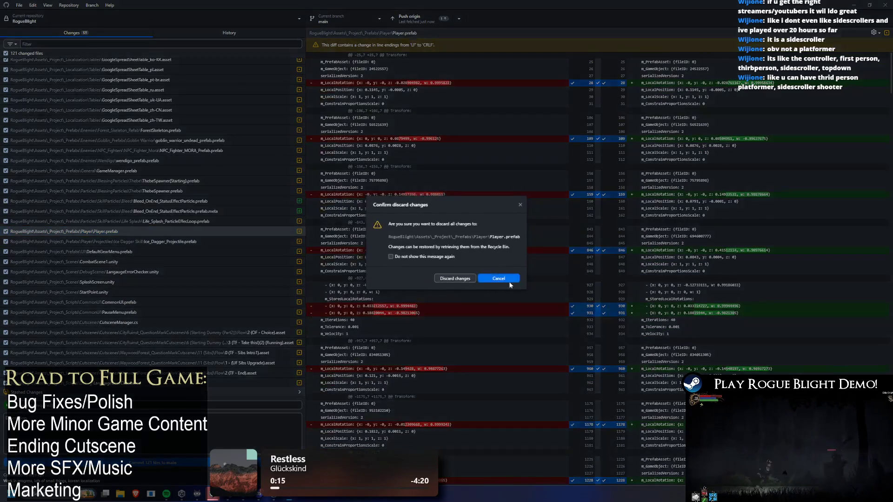
click(454, 276)
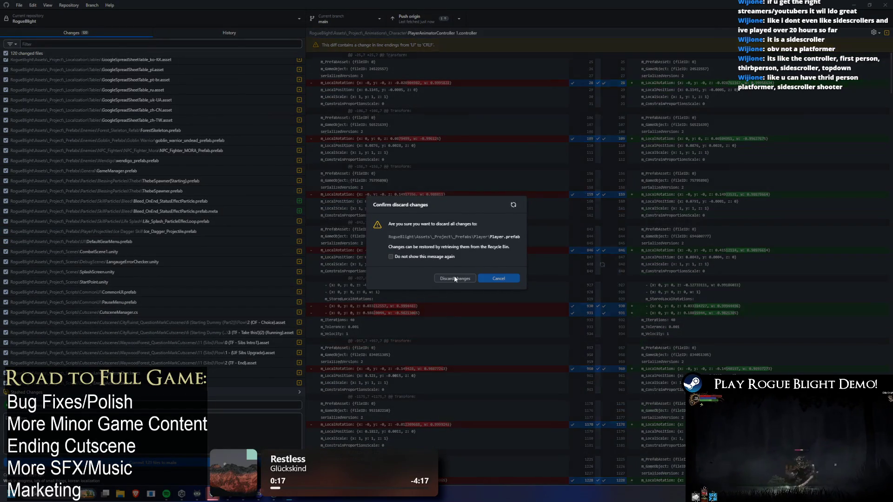
Review the DefaultGearMenu.prefab, CombatScene1.unity and Input Actions.inputactions diffs
click(121, 242)
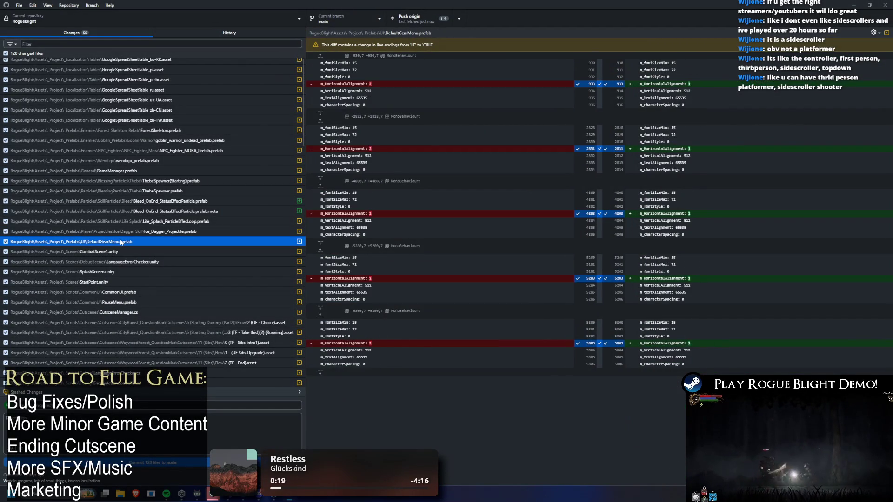
click(127, 252)
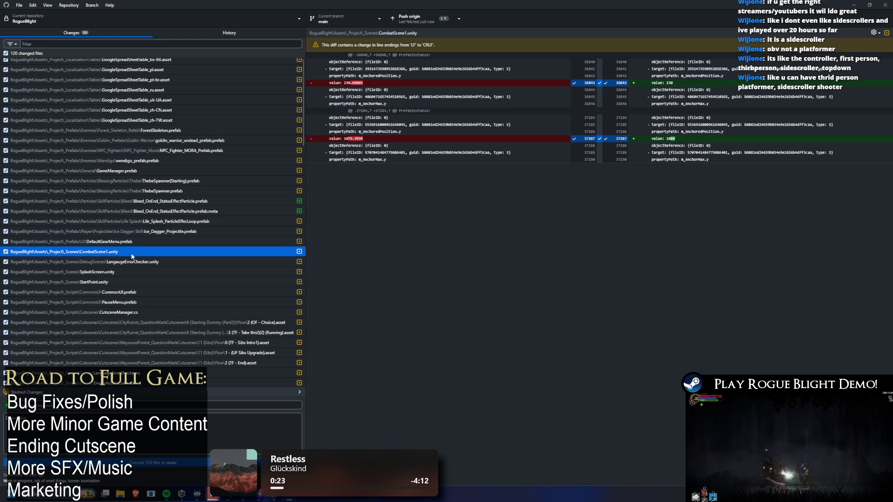
scroll(135, 250, down, 1)
scroll(200, 233, up, 6)
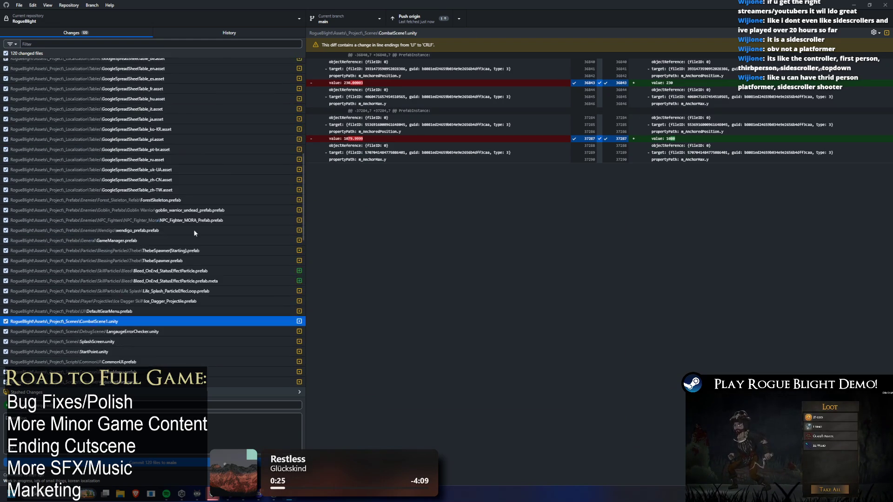
scroll(200, 232, up, 3)
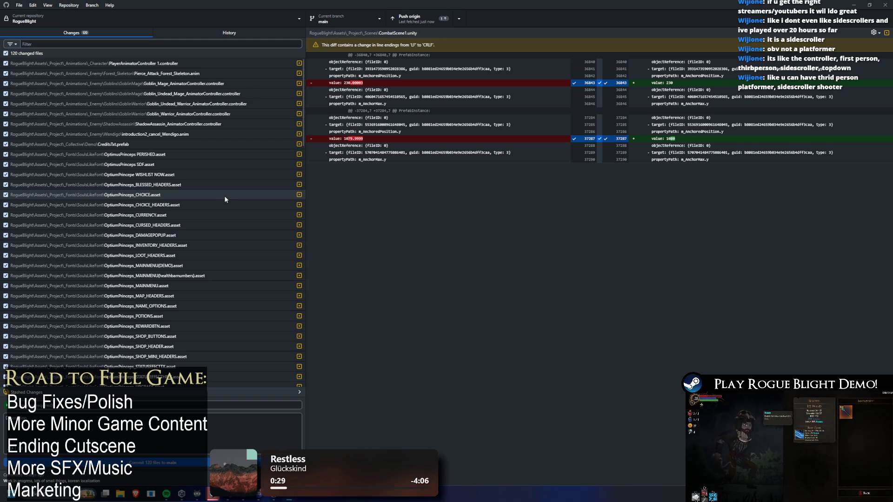
scroll(225, 199, down, 8)
scroll(228, 205, down, 10)
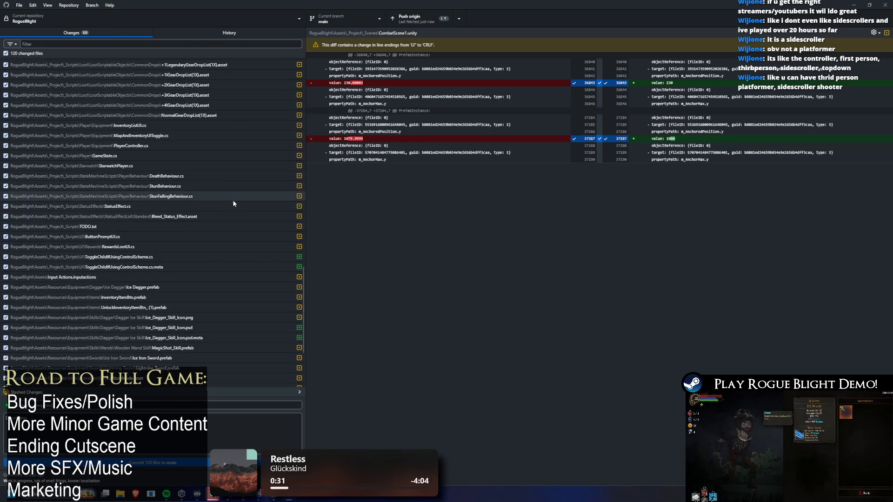
scroll(231, 200, down, 5)
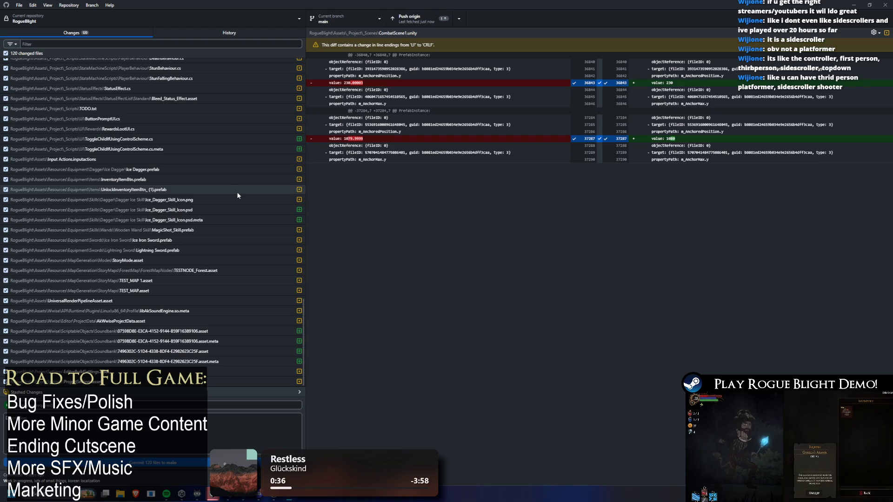
mouse_move(213, 494)
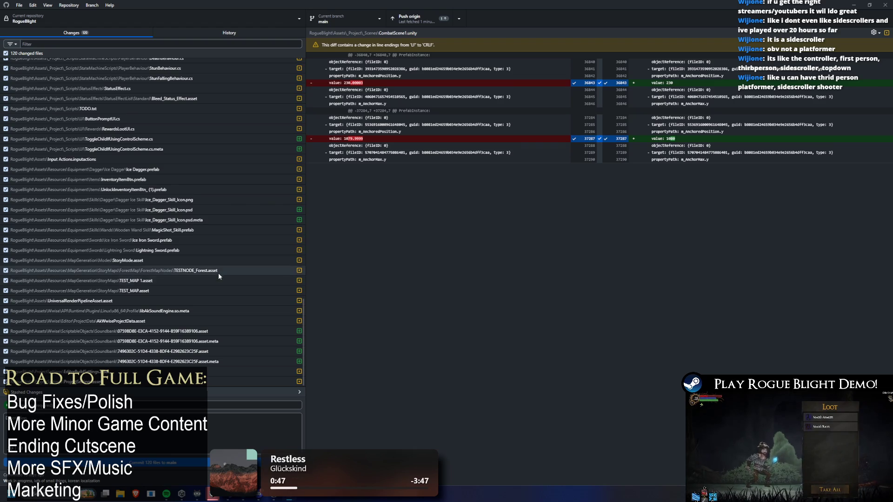
click(93, 160)
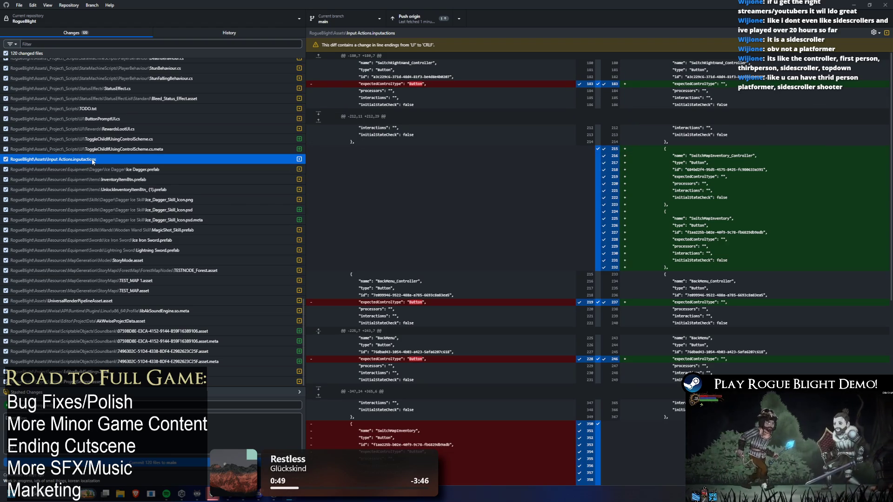
Discard the Input Actions.inputactions changes, leaving 119 changed files, and return to Unity
scroll(761, 169, down, 5)
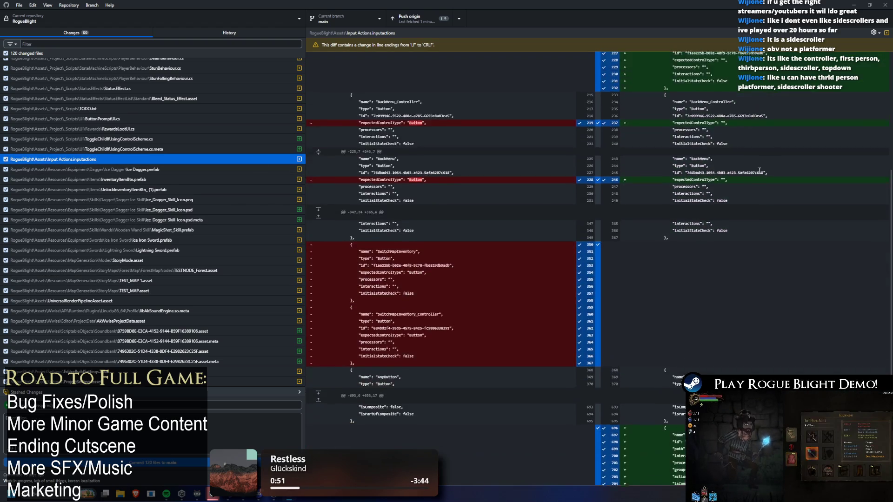
scroll(755, 173, up, 5)
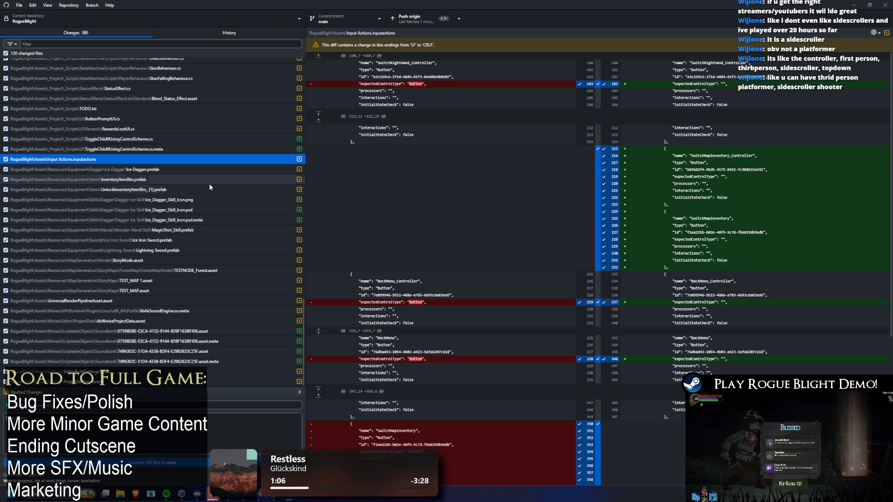
scroll(535, 95, down, 3)
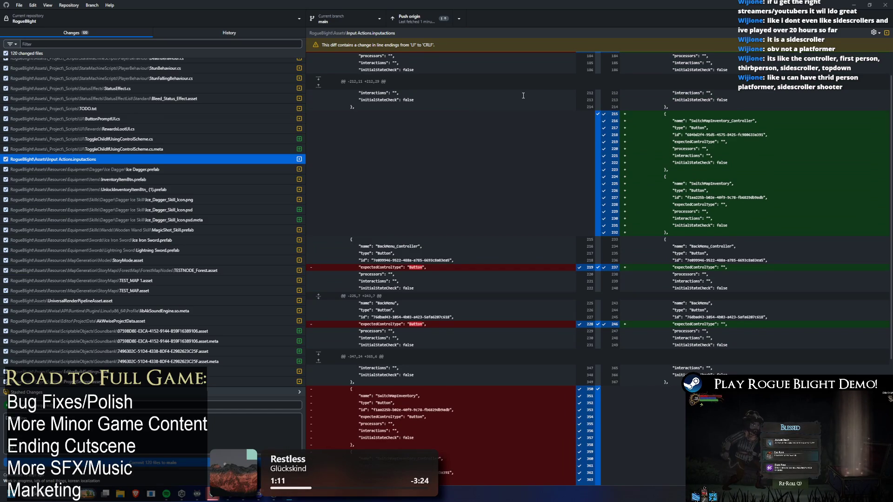
scroll(510, 86, down, 5)
right_click(79, 159)
click(106, 167)
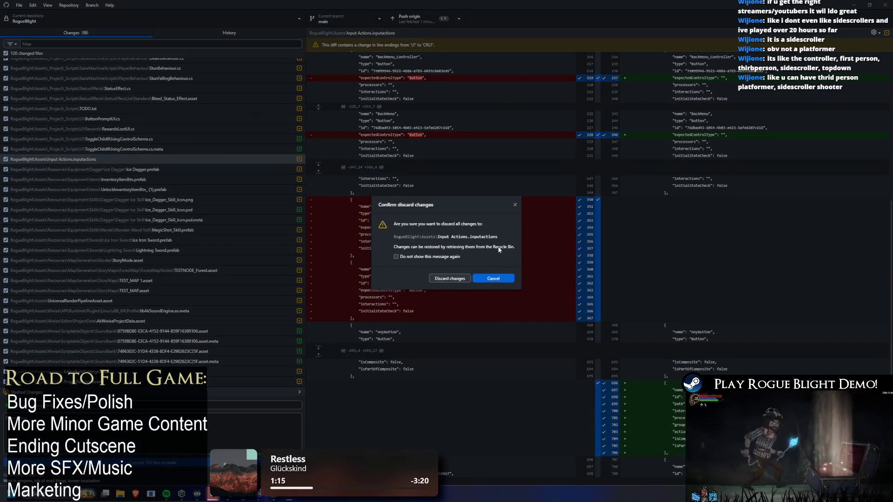
click(450, 278)
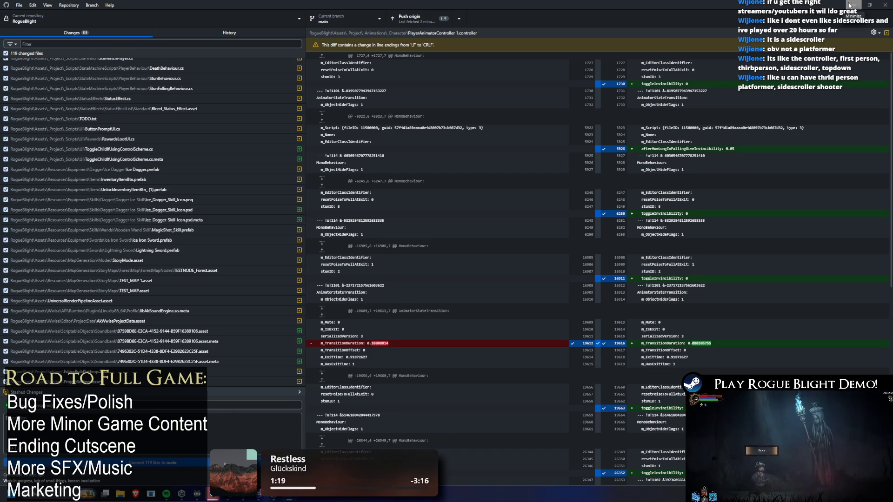
key(alt+Tab)
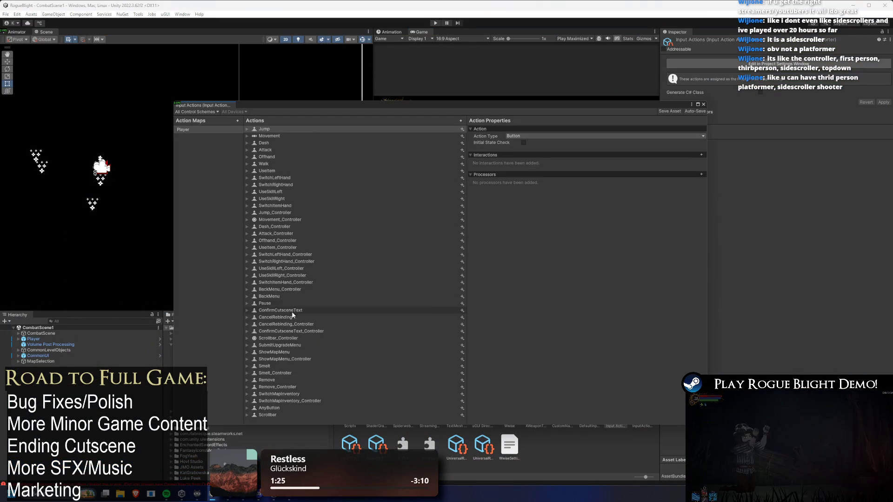
Inspect the ShowMapMenu bindings and expand the BackMenu_Controller action's bindings
click(246, 352)
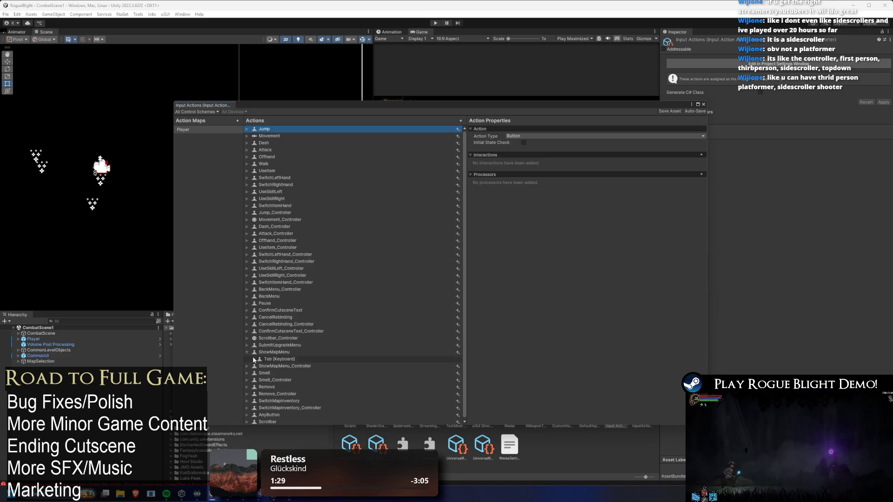
click(247, 366)
click(294, 368)
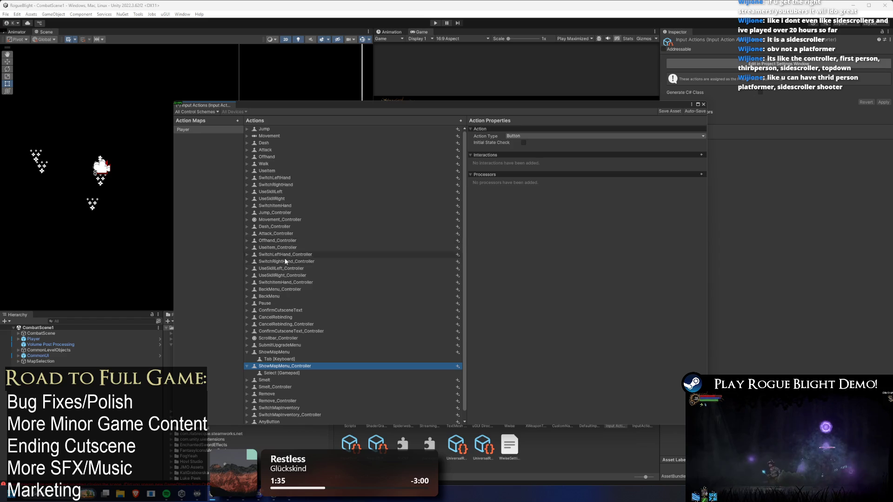
click(279, 297)
click(278, 290)
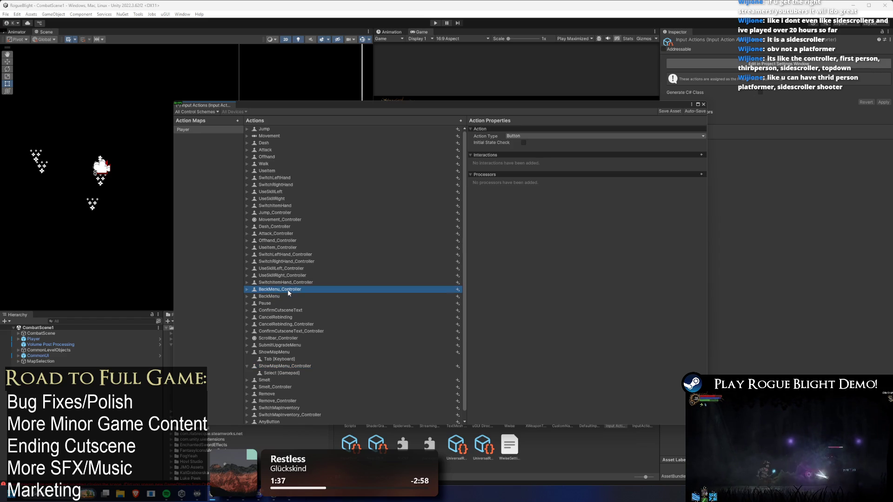
key(Right)
Add a Start [Gamepad] binding to BackMenu_Controller and close the Input Actions editor
right_click(279, 290)
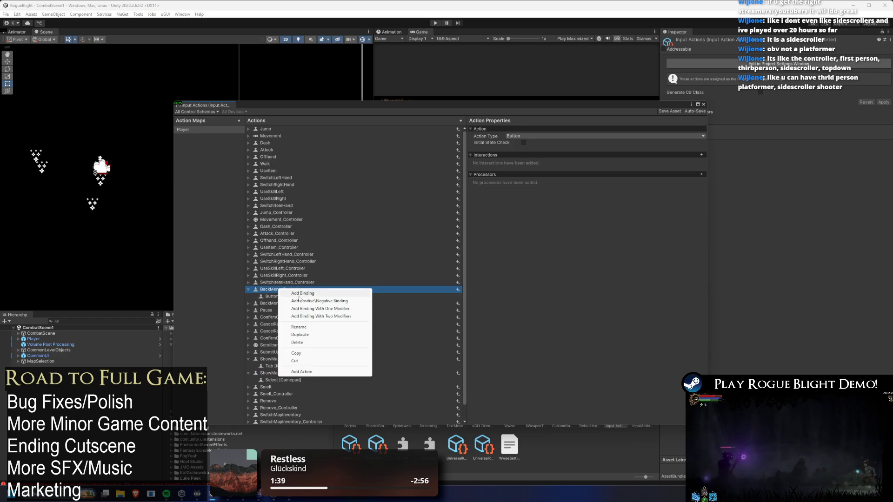
click(292, 294)
click(702, 136)
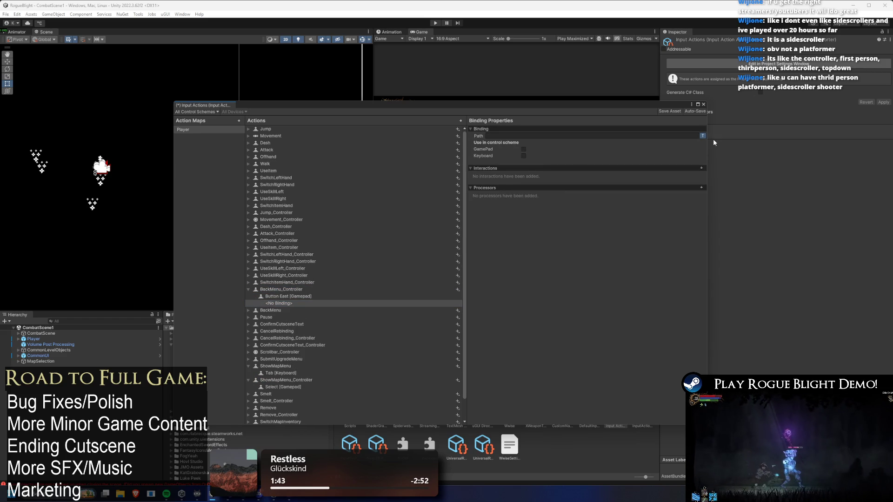
click(703, 136)
click(608, 136)
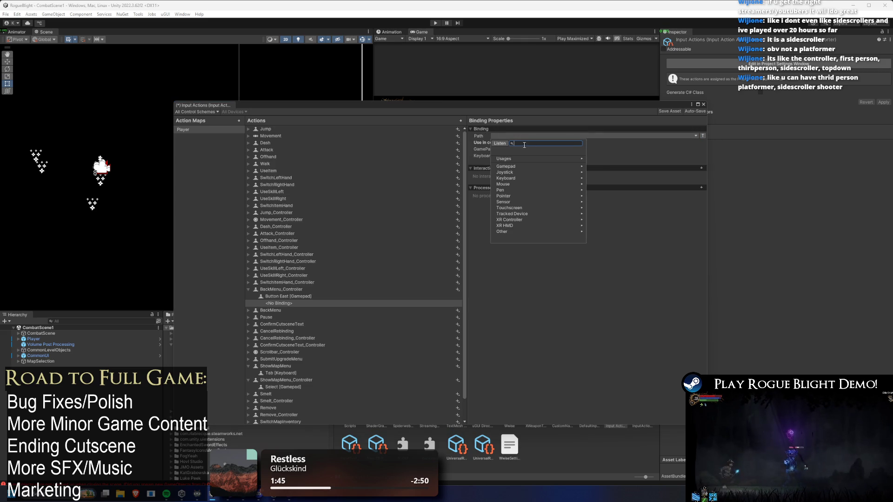
click(500, 143)
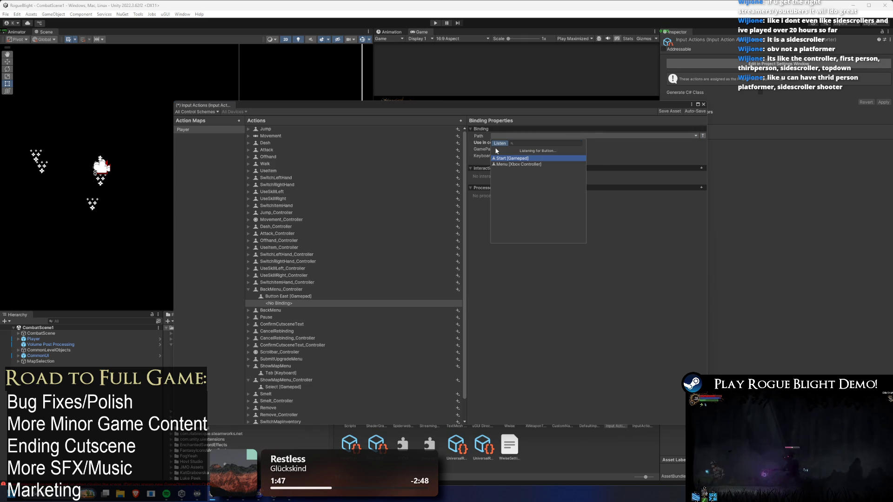
click(502, 158)
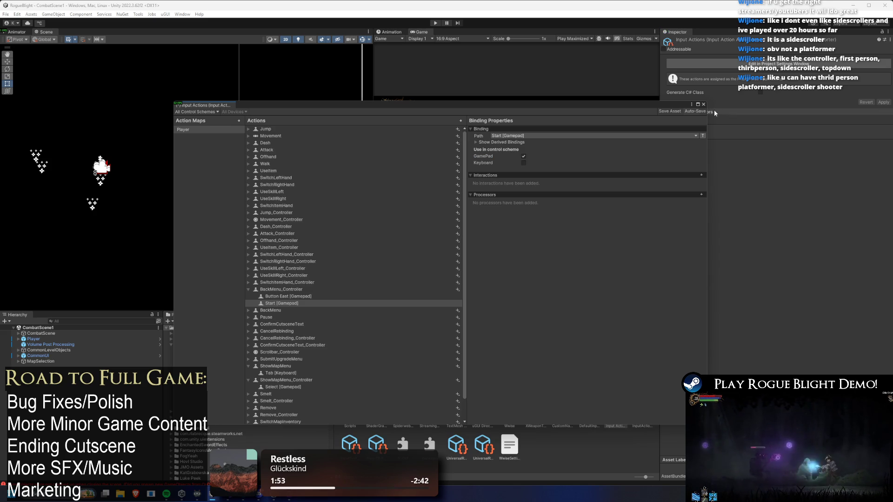
click(703, 104)
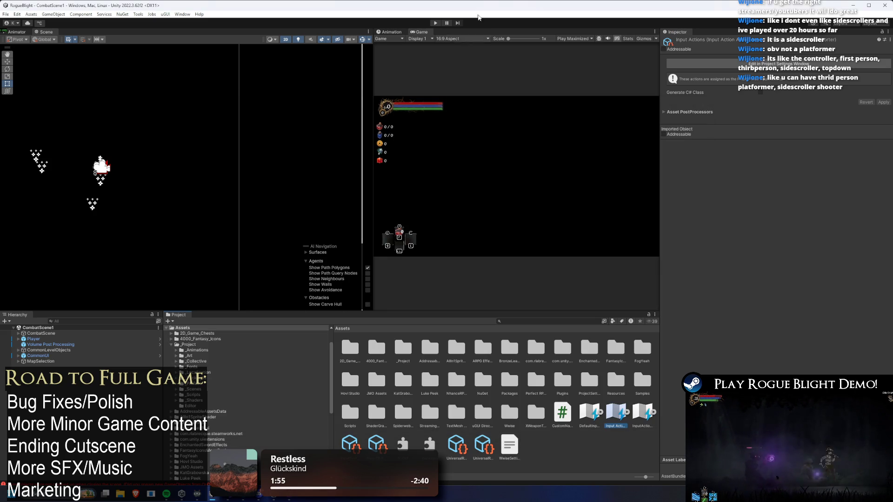
Play the game and open the right-hand weapon slot's inventory showing the equipped Wooden Sword
click(434, 23)
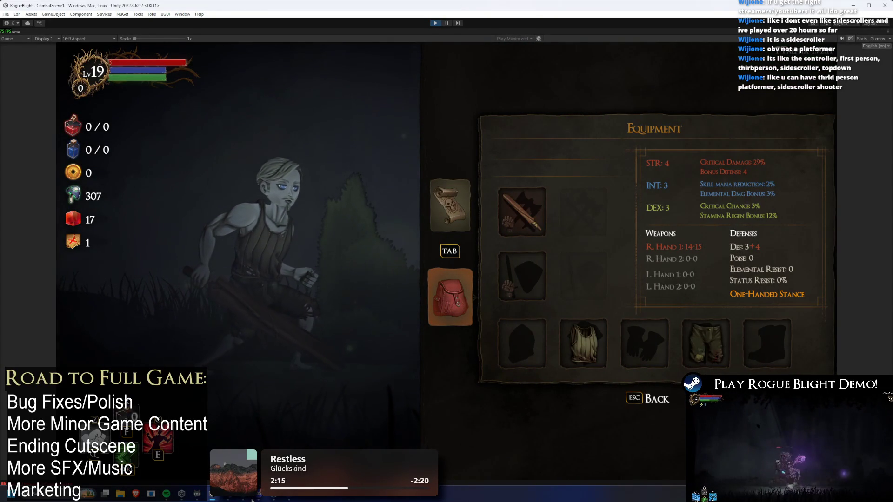
key(alt+Tab)
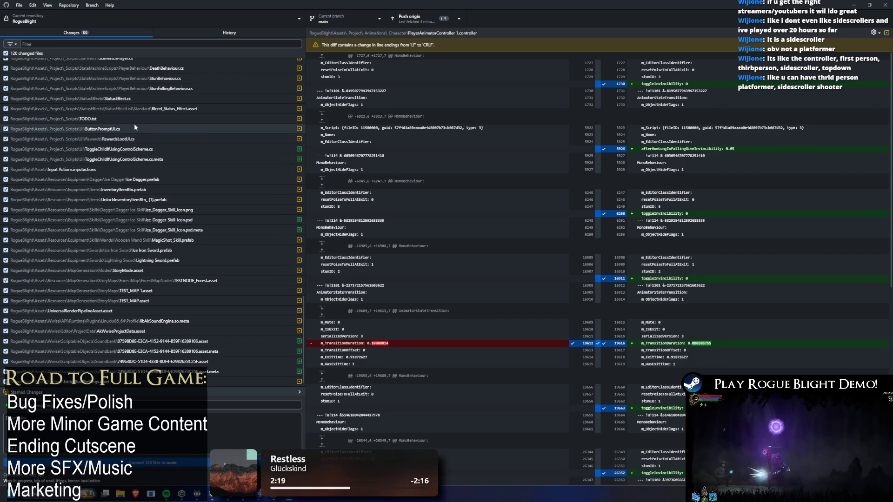
key(alt+Tab)
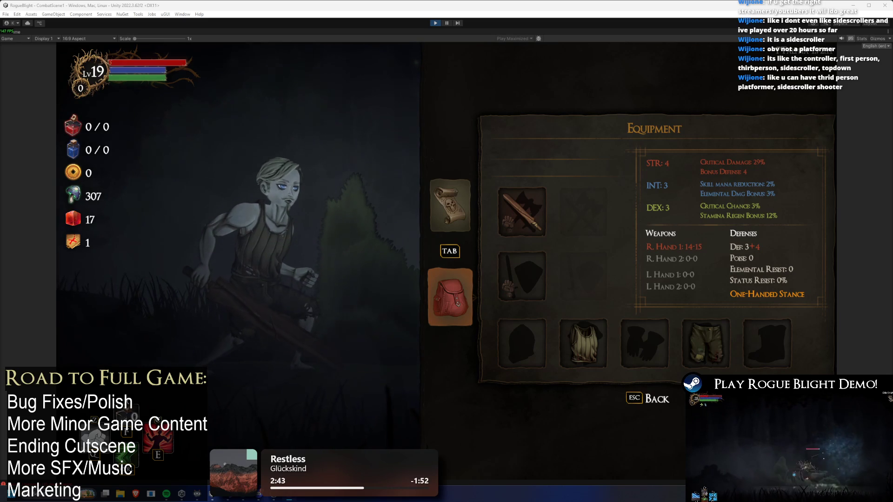
key(Right)
key(Return)
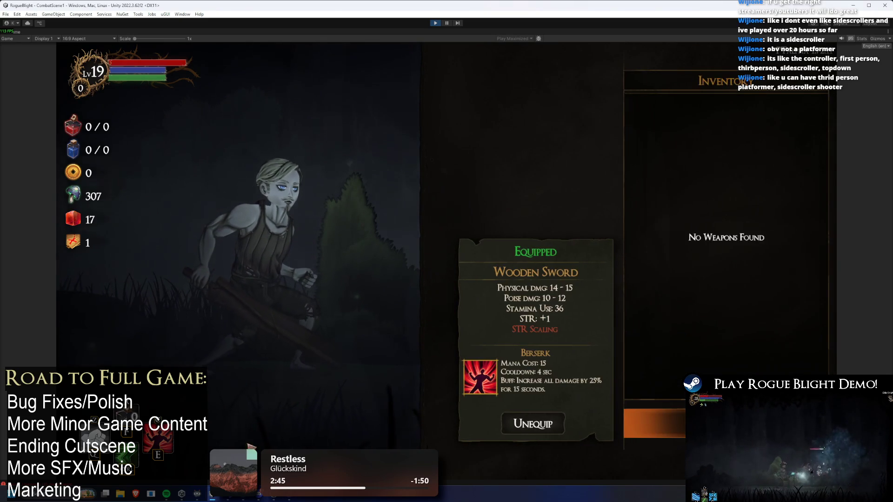
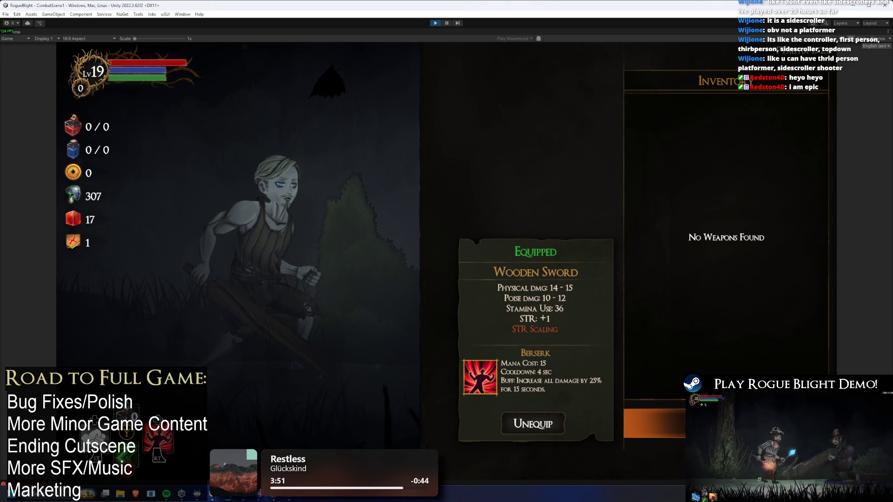
Back out of the weapon list, open the pause menu, and stop play mode
key(Escape)
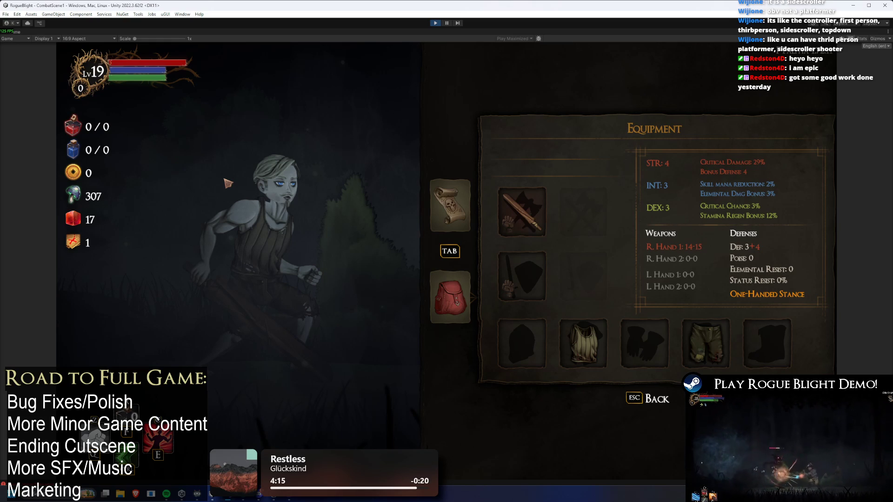
key(Escape)
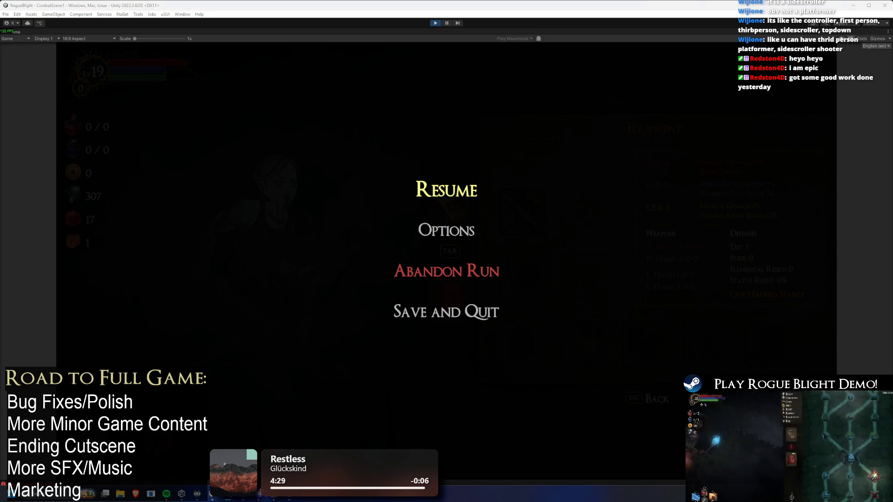
click(430, 21)
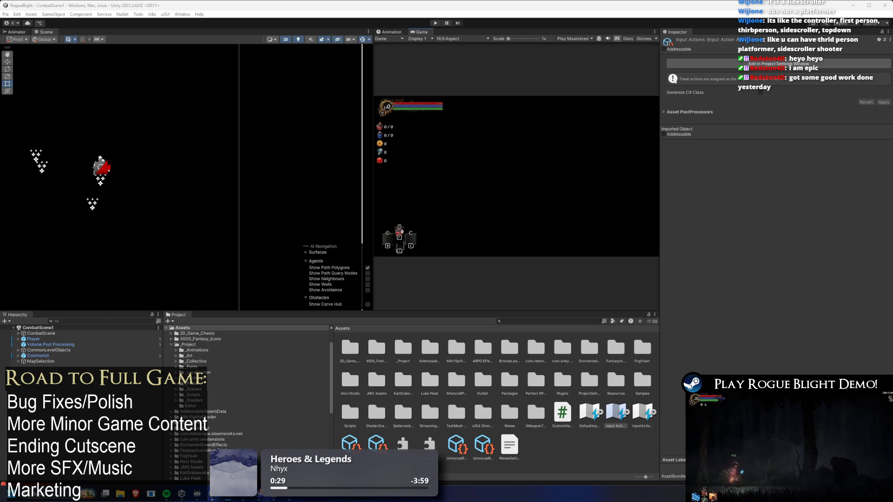
Enter play mode again so scripts recompile and the Waywood Forest map appears
click(433, 23)
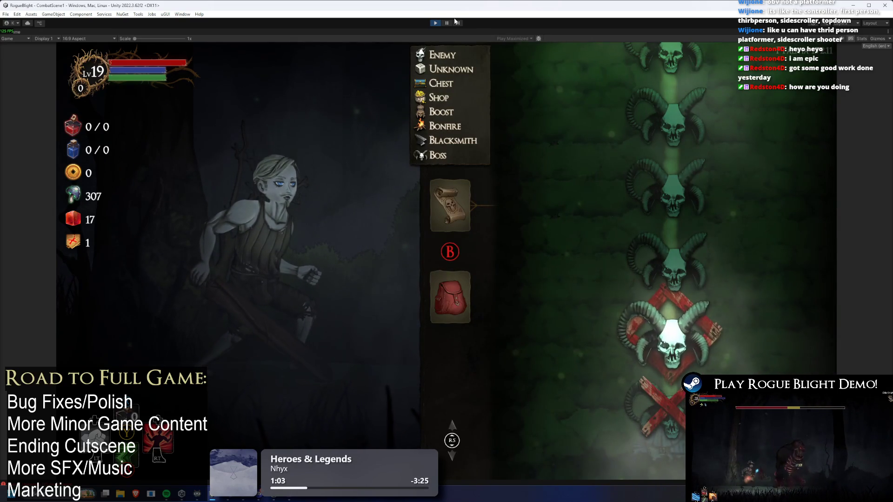
Test the pause menu against the equipment, map, weapon slot and armor inventory panels
key(Escape)
key(Escape)
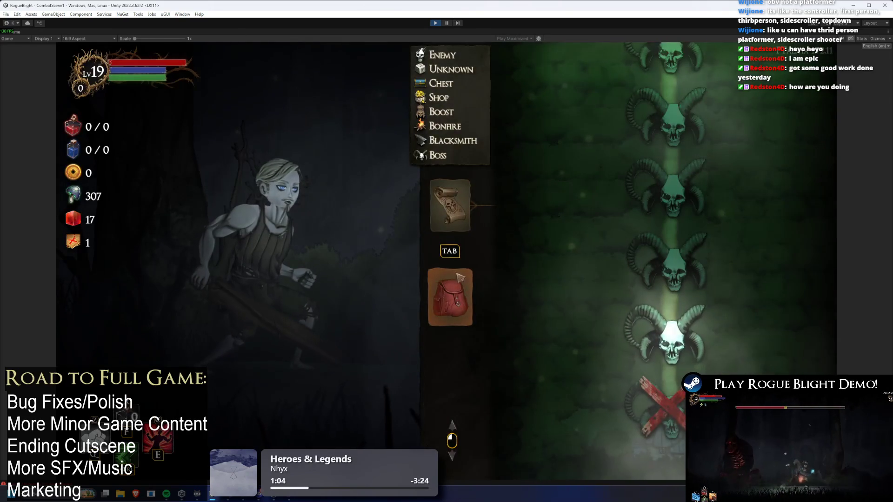
click(459, 278)
key(Escape)
key(Escape)
click(454, 293)
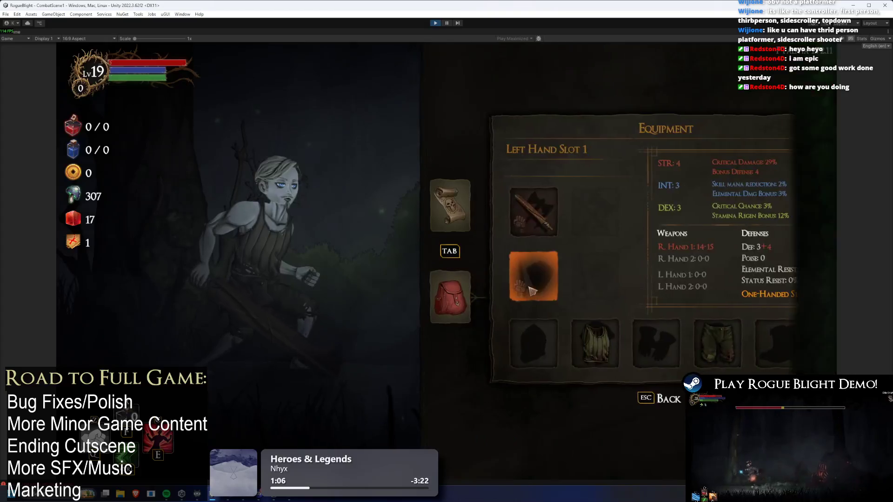
key(Escape)
key(Escape)
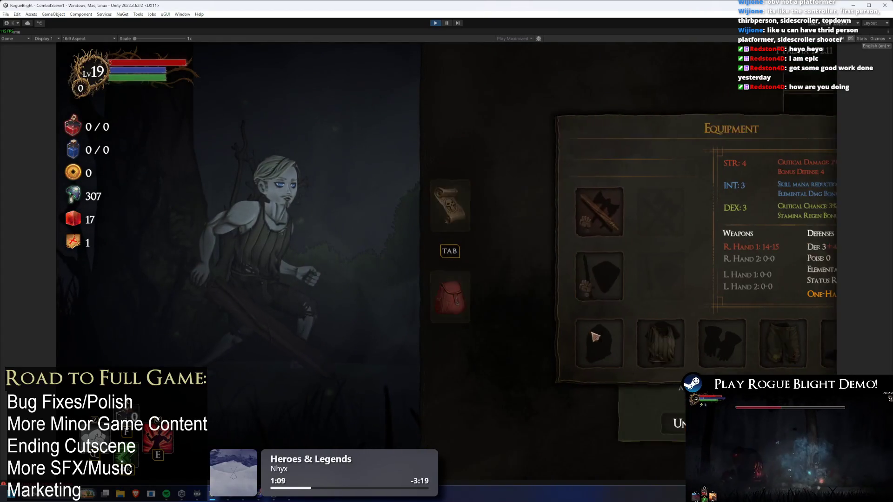
key(Tab)
key(Escape)
key(Escape)
click(452, 291)
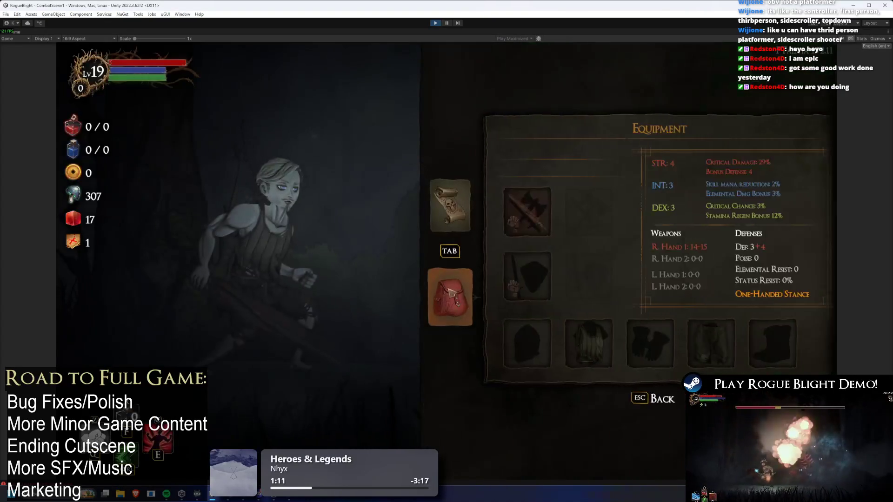
key(Tab)
key(Tab)
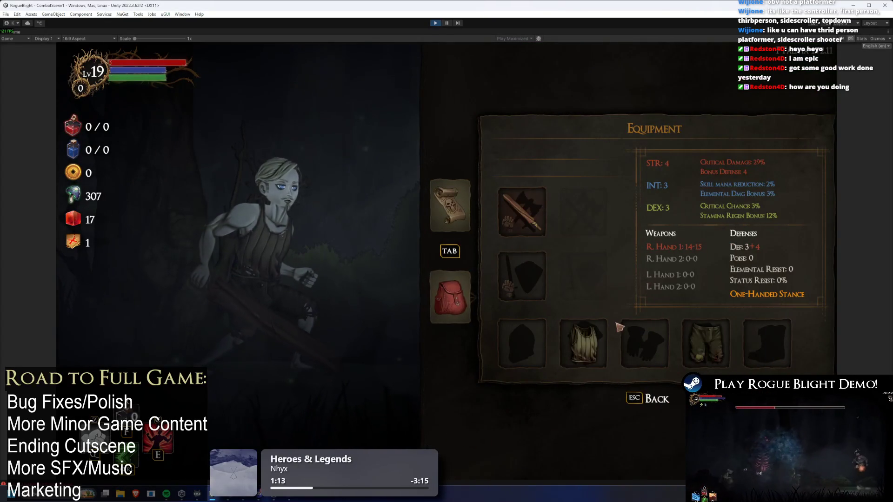
click(598, 332)
key(Tab)
key(Escape)
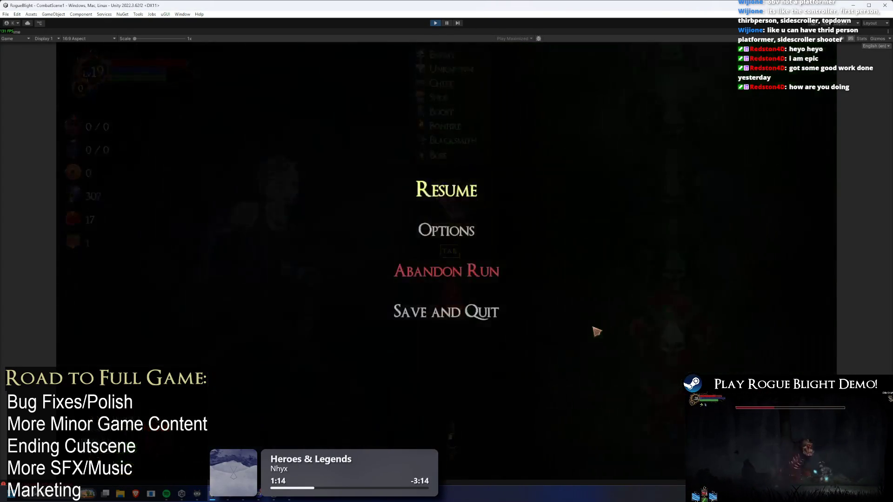
key(Escape)
key(Tab)
key(Tab)
click(596, 332)
key(Escape)
key(Tab)
key(Tab)
key(Tab)
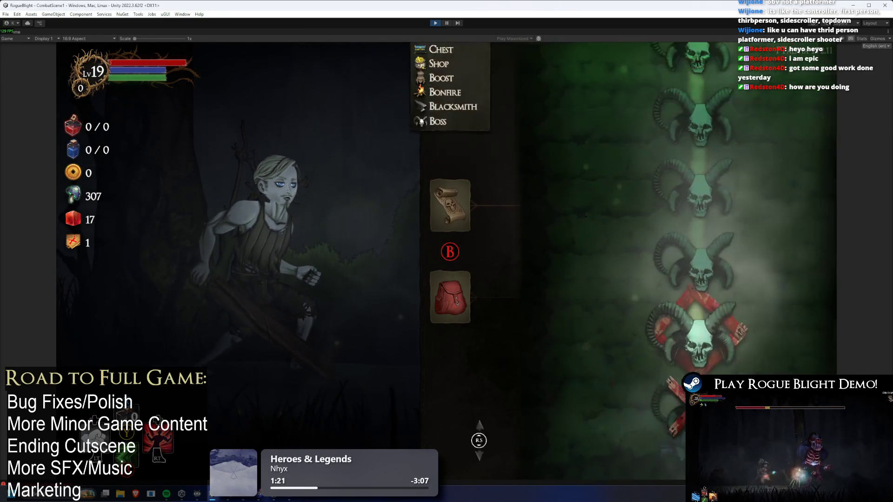
key(Tab)
key(Tab)
key(Tab)
key(Tab)
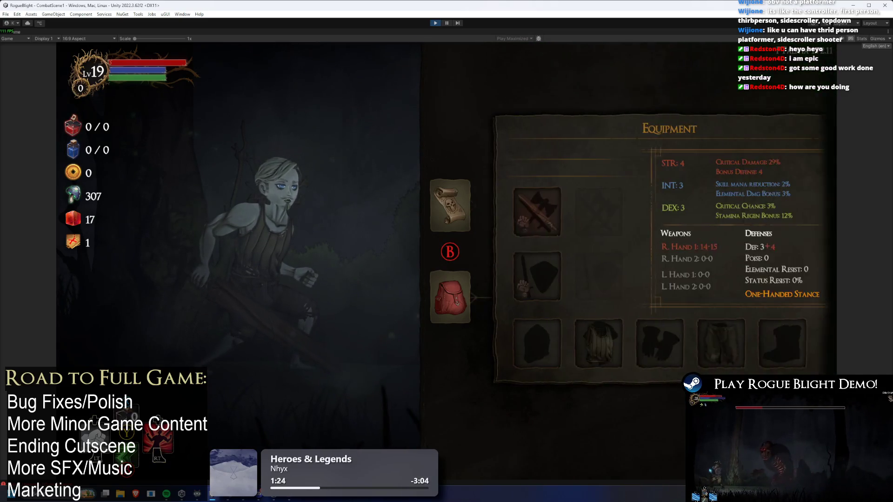
key(Tab)
key(Tab)
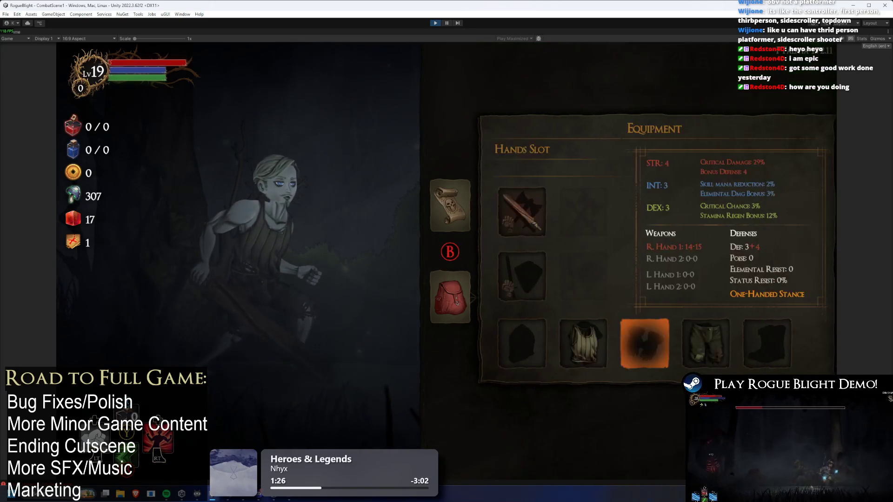
key(Return)
key(Escape)
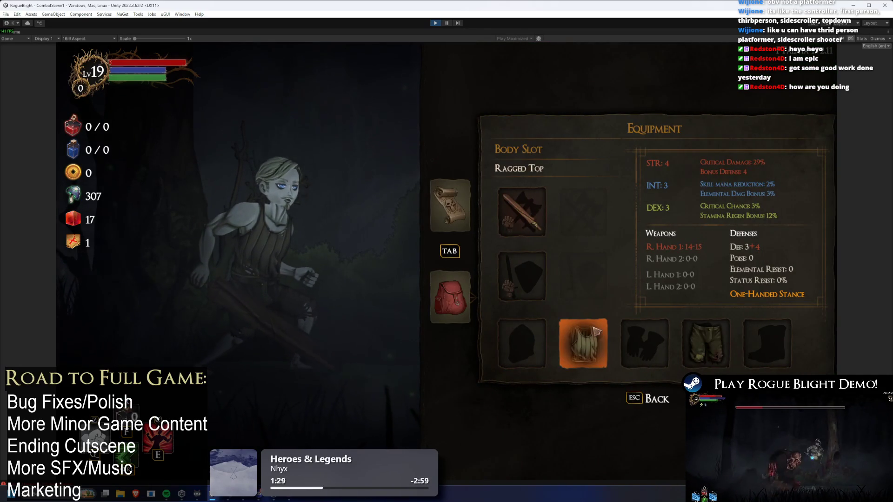
Repeatedly toggle the pause menu while switching between the map and equipment views
key(Tab)
key(Escape)
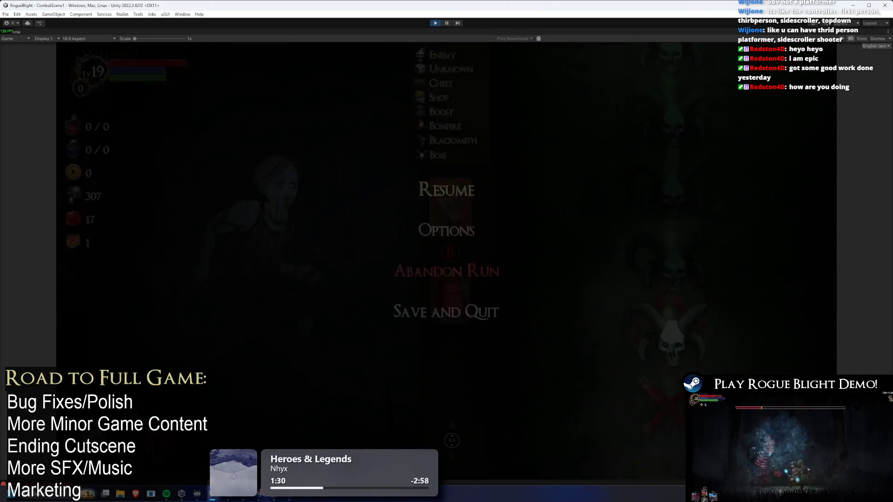
key(Escape)
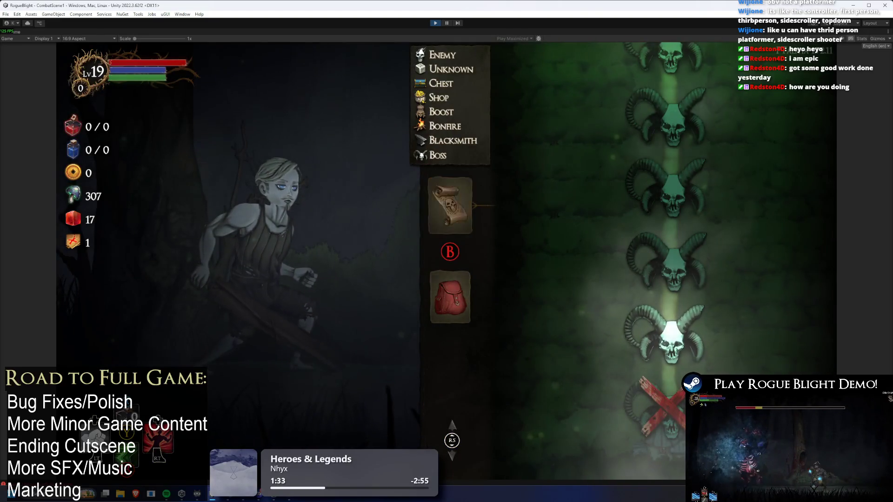
key(Escape)
key(Escape)
key(Escape)
key(Escape)
key(Escape)
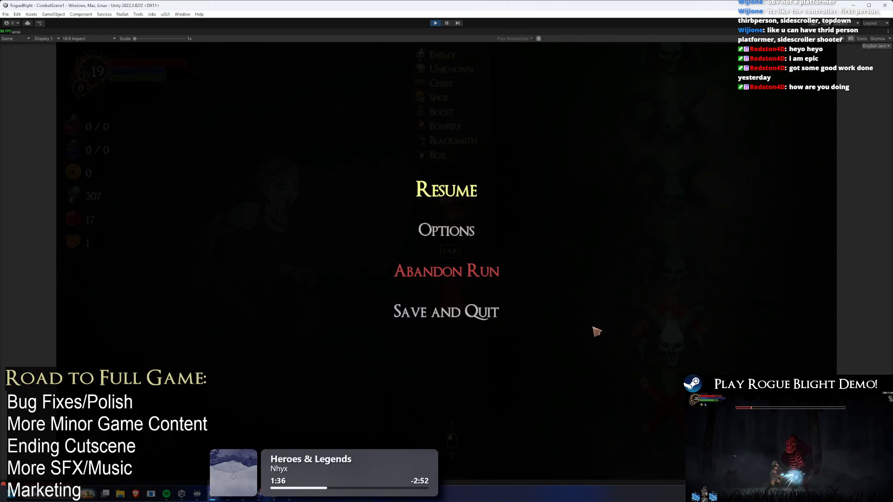
key(Escape)
key(Tab)
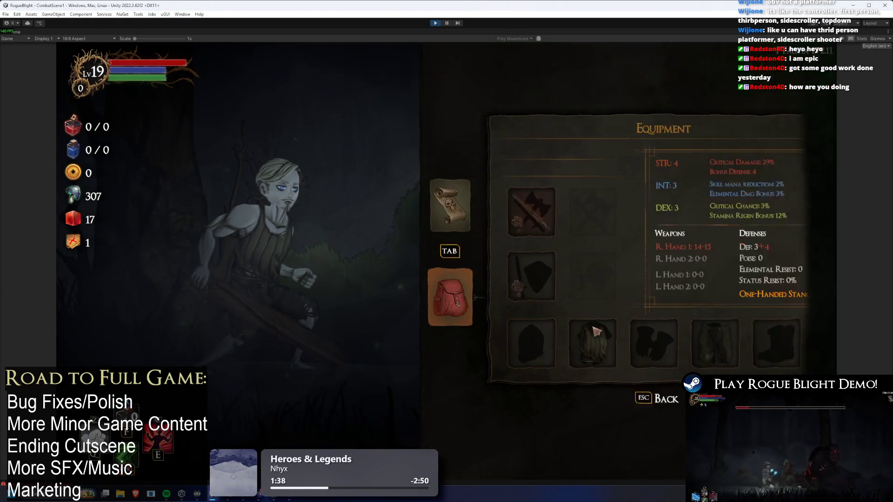
key(Escape)
key(Escape)
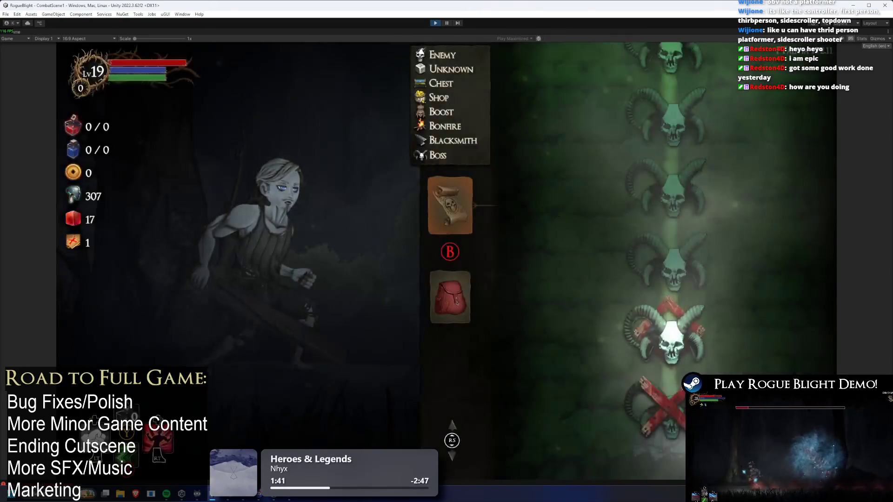
key(Escape)
key(Escape)
key(Escape)
key(Escape)
key(Escape)
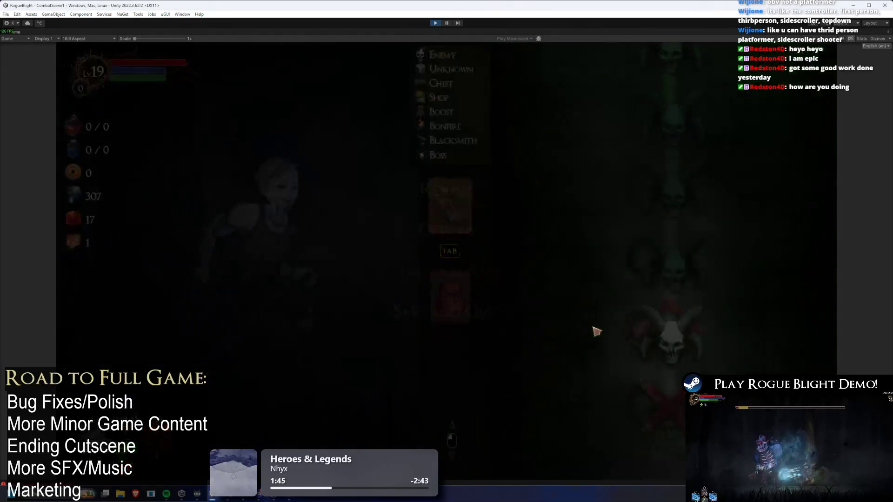
key(Escape)
key(Tab)
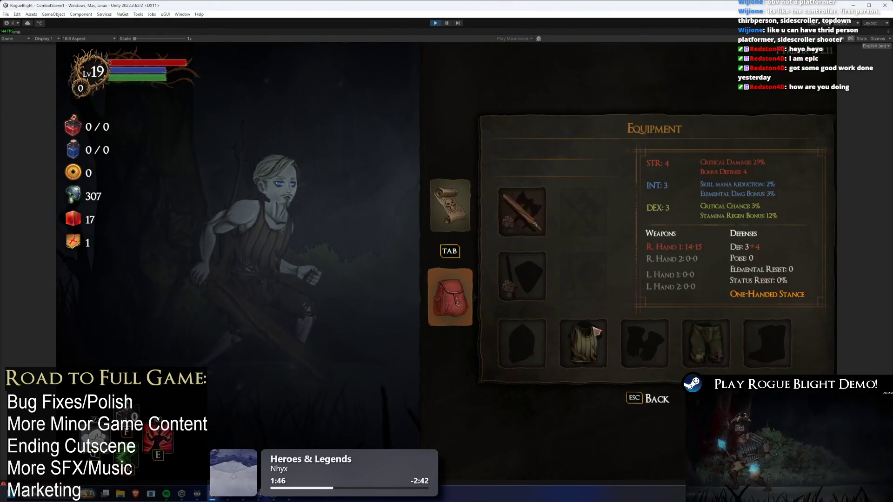
key(Escape)
key(Escape)
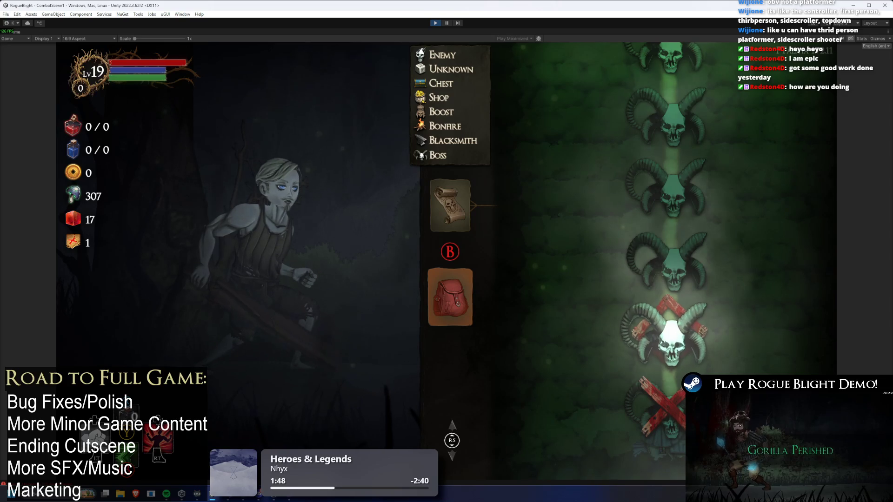
key(Tab)
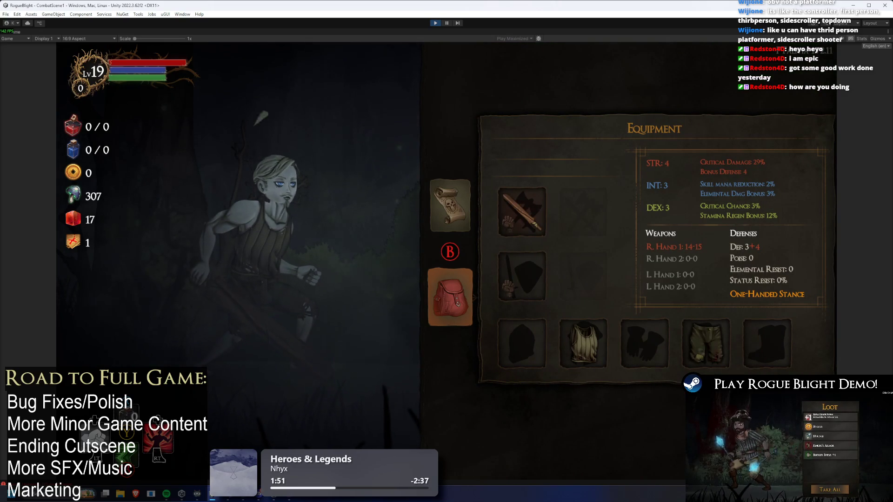
key(Tab)
key(Escape)
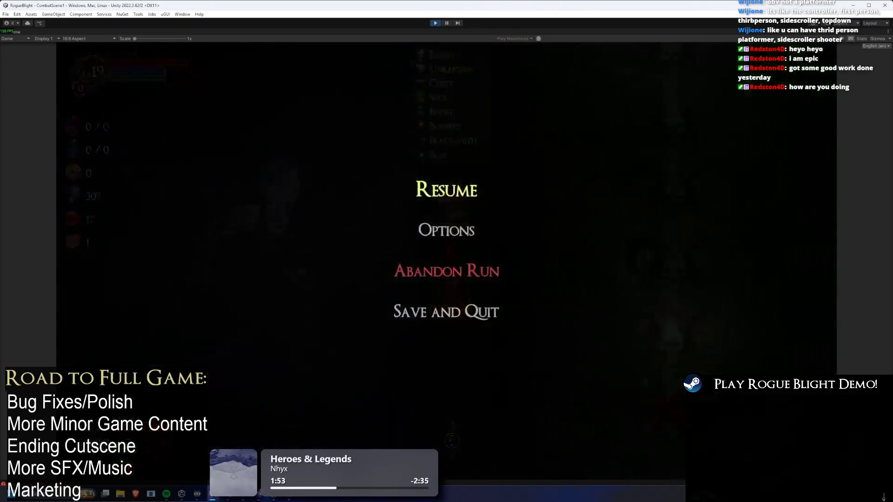
key(Escape)
key(Escape)
key(Escape)
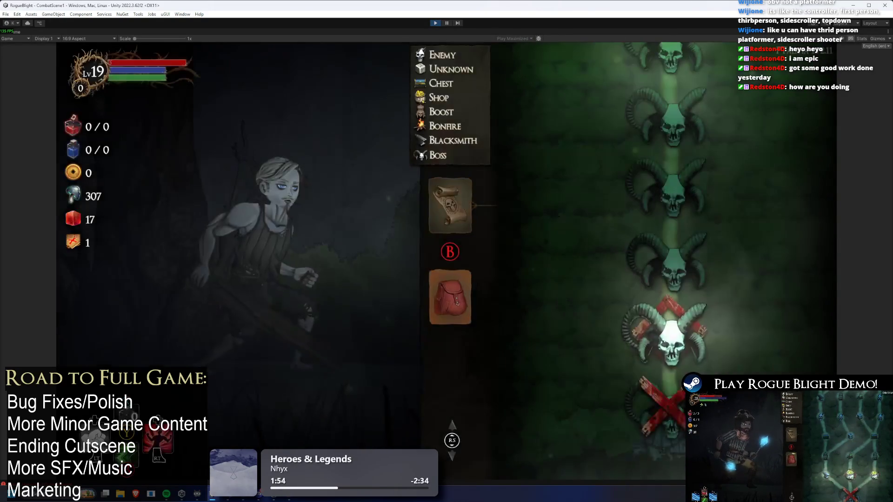
key(Tab)
key(Tab)
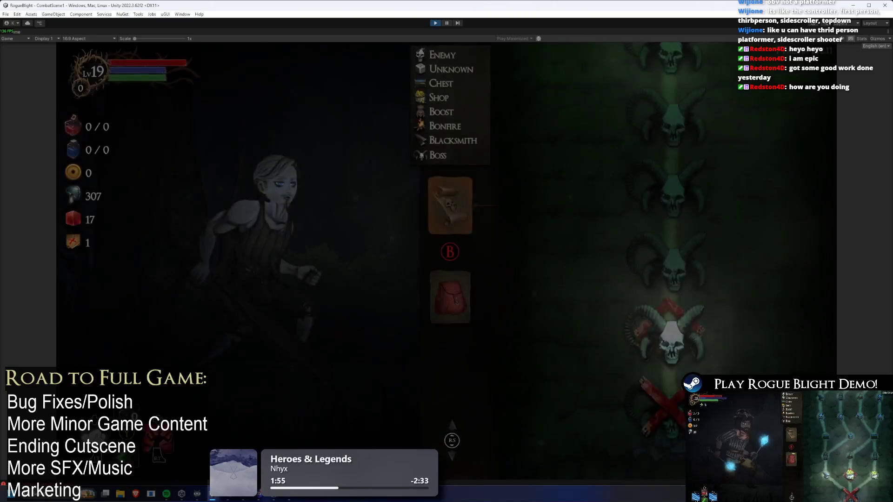
key(Tab)
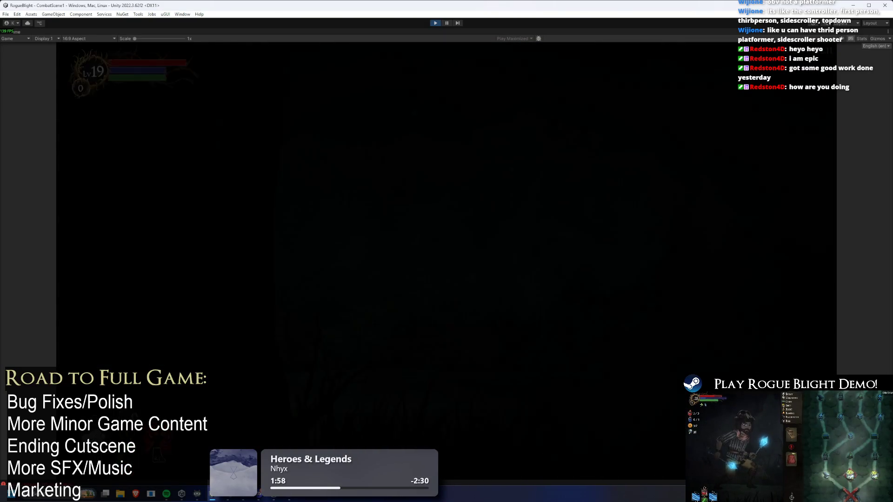
key(Escape)
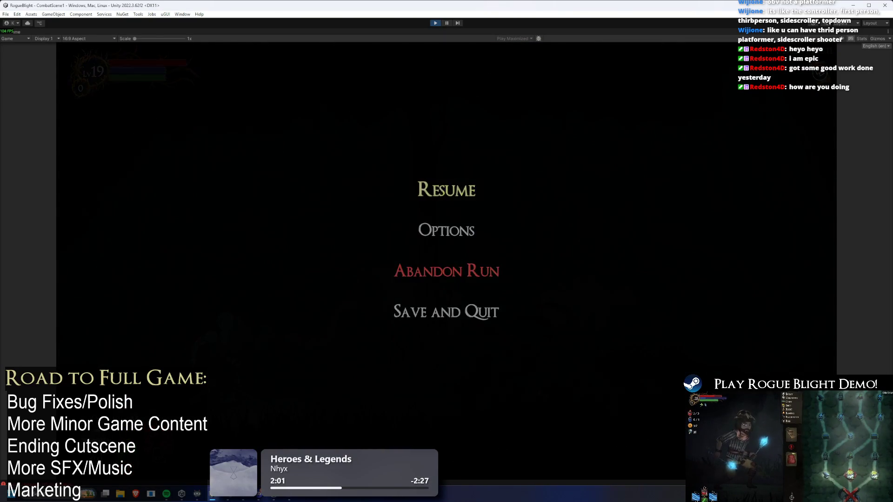
key(Escape)
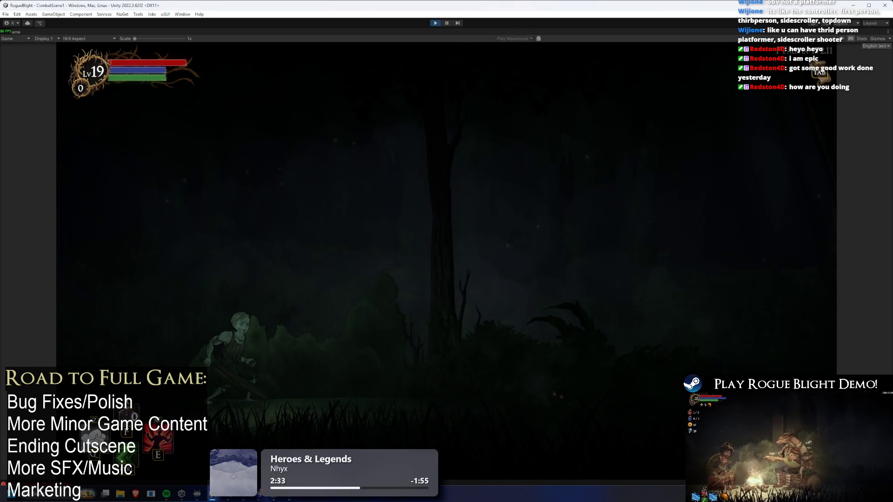
Stop the game, search the project for TODO, and open the TODO asset in Visual Studio
key(ctrl+p)
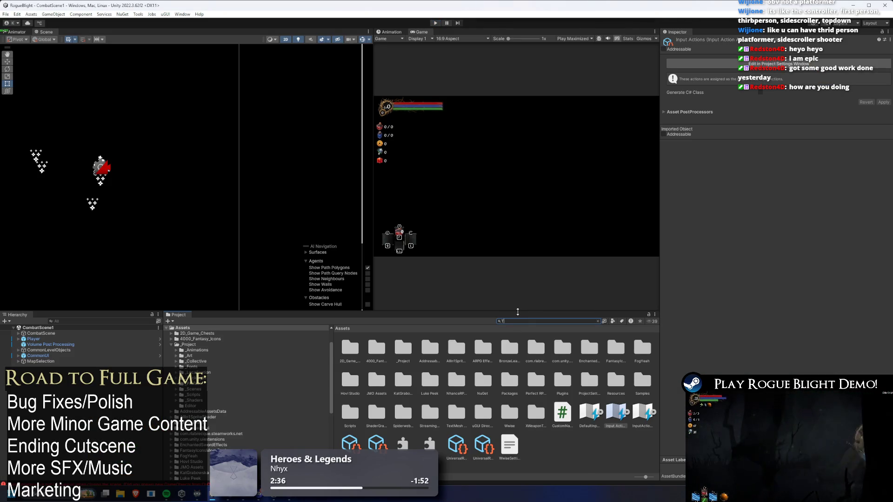
text(ODO)
click(357, 345)
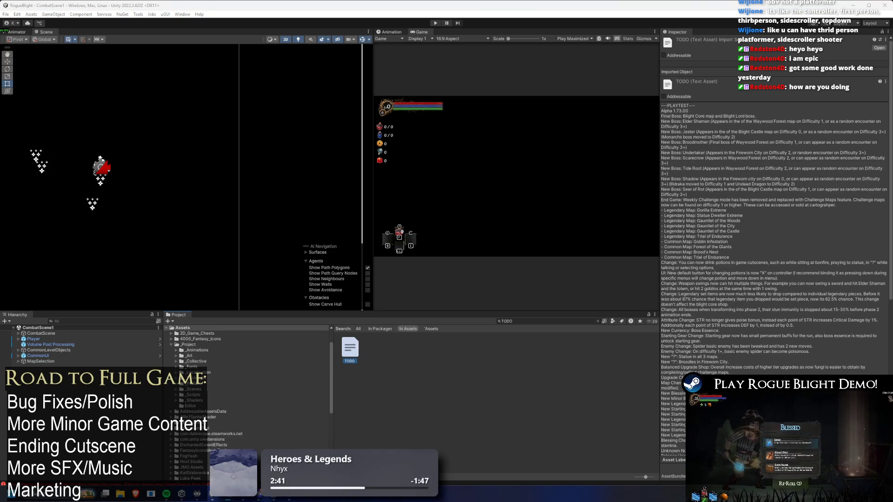
double_click(350, 348)
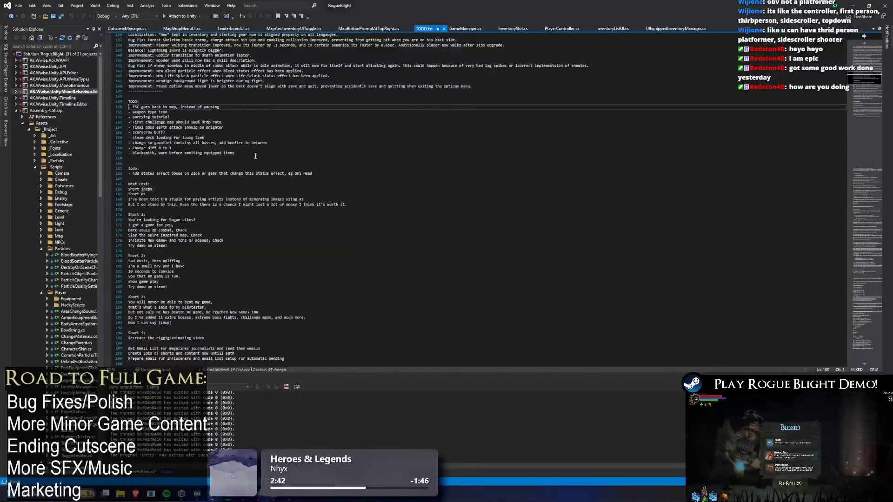
Add an Improvement entry on line 147: ESC/Start now goes back in inventory or equipment menus
scroll(275, 173, up, 3)
double_click(195, 160)
click(160, 171)
text(Improvement:)
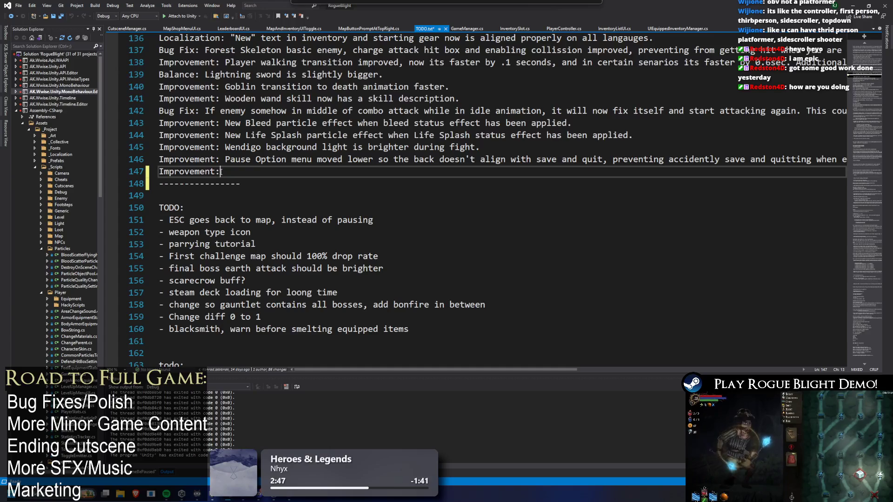
text( ESC n)
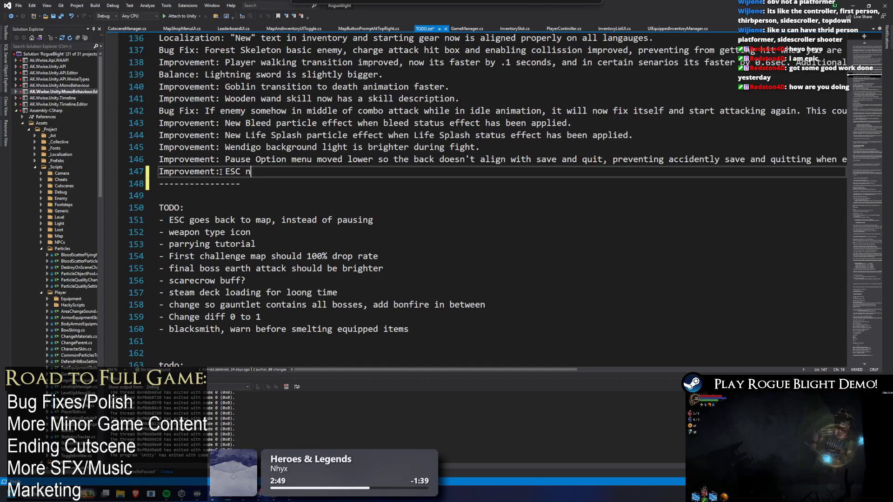
key(BackSpace)
key(BackSpace)
text(/Start now goes back in invent)
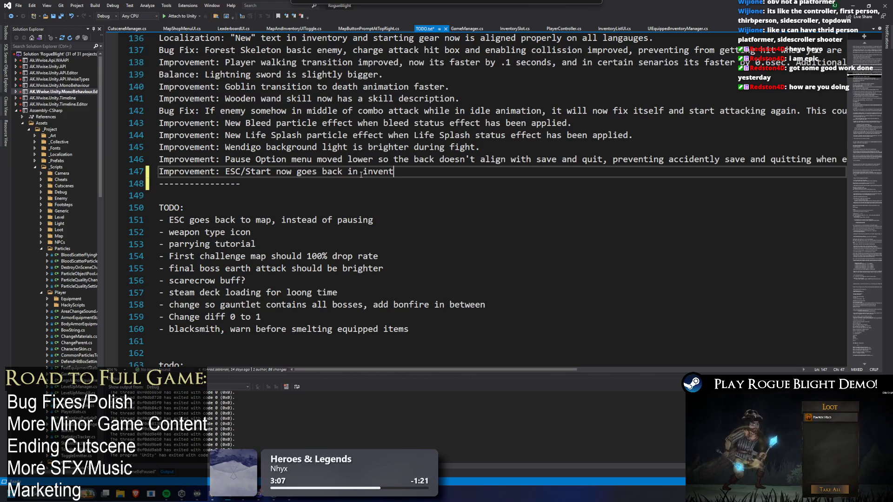
text(ory or equi)
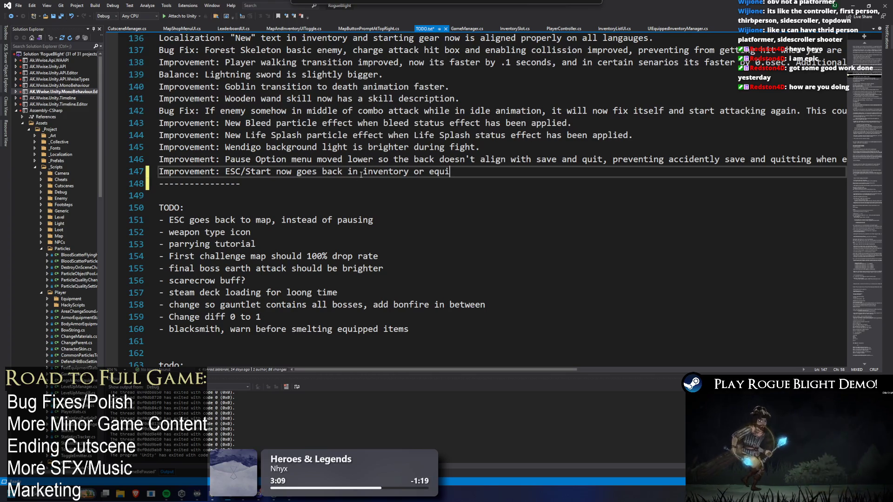
text(pment menu.)
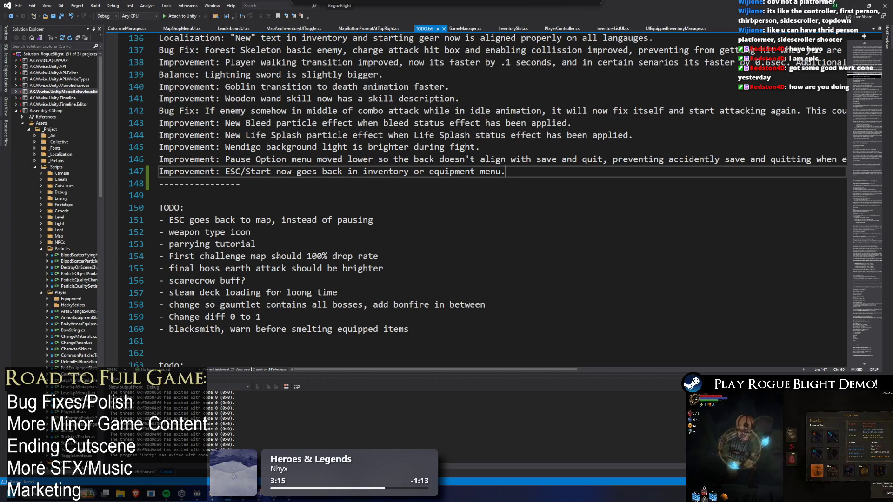
Delete the finished 'ESC goes back to map' TODO item and return to Unity
drag(158, 219, 373, 219)
key(BackSpace)
key(BackSpace)
click(343, 240)
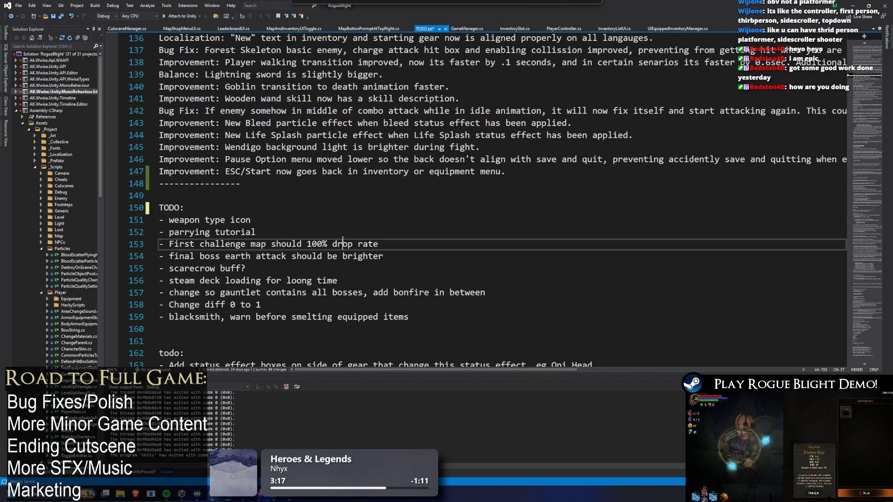
click(216, 497)
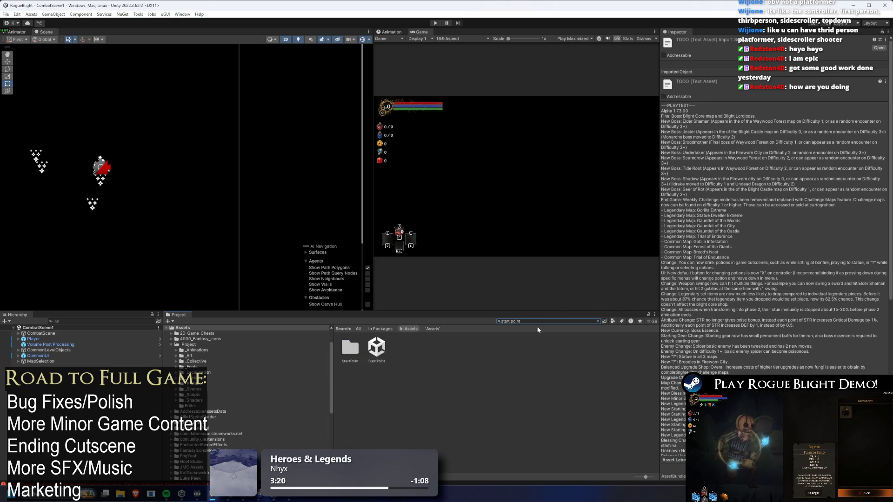
Play the StartPoint scene and browse the Options, Credits and Controller screens
click(383, 338)
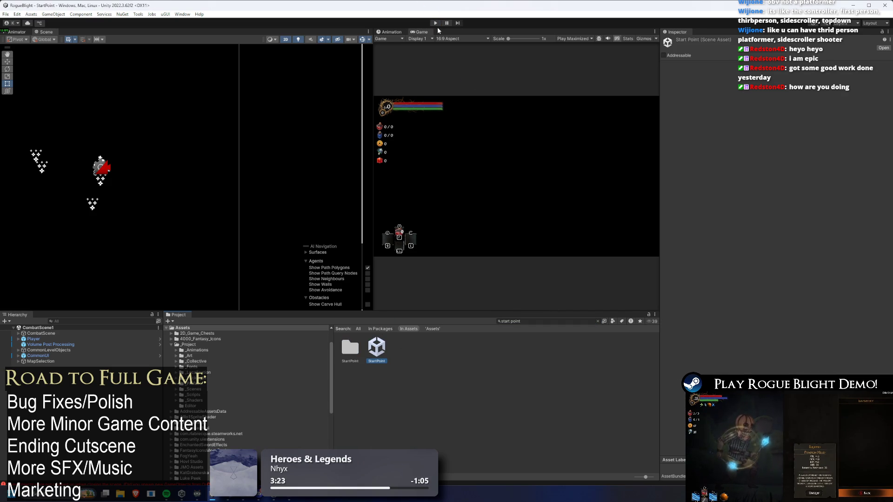
click(435, 23)
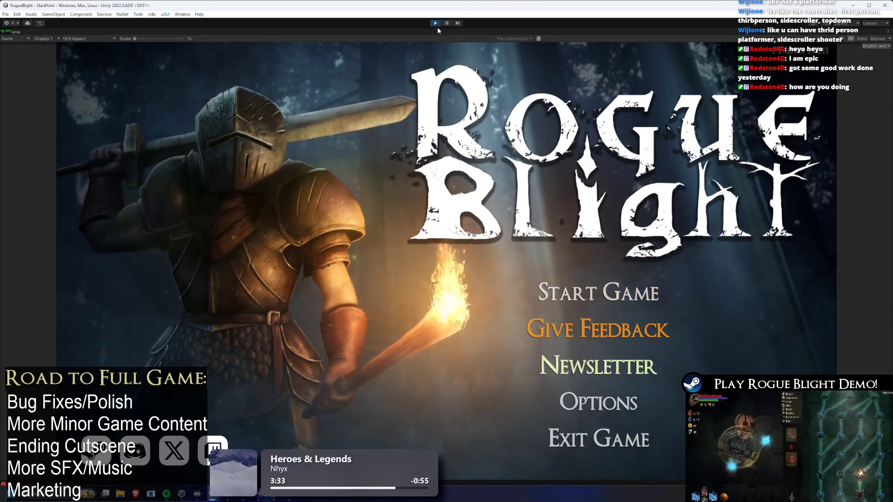
key(Down)
key(Down)
key(Return)
key(Up)
key(Return)
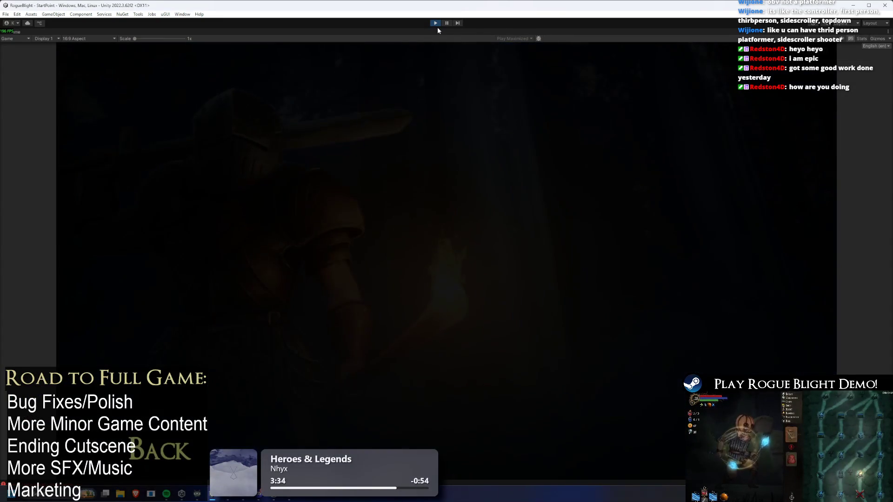
key(Up)
key(Up)
key(Up)
key(Return)
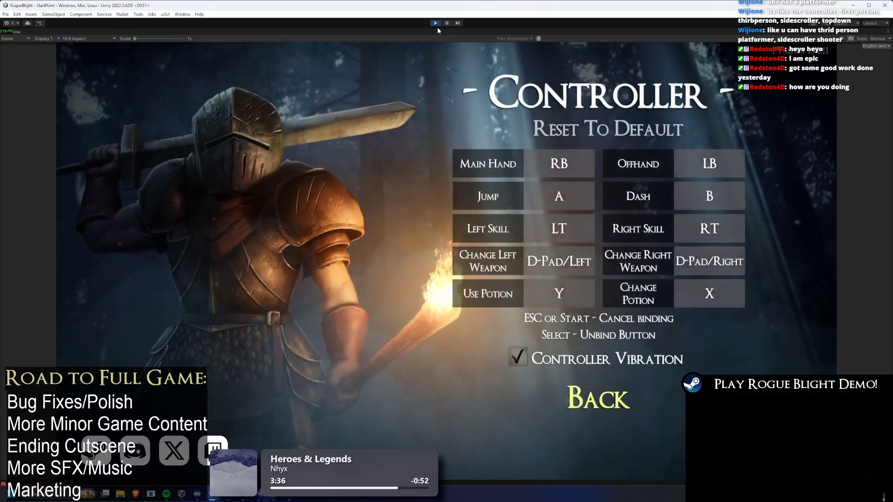
key(Return)
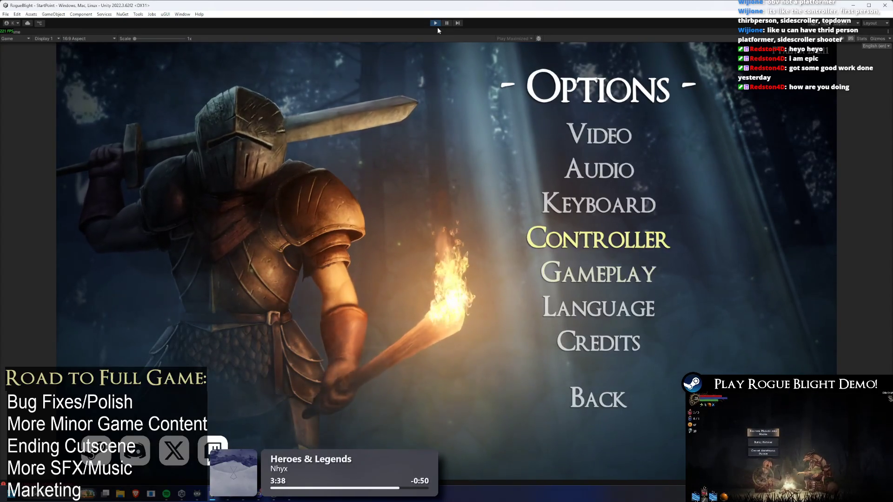
key(Down)
key(Down)
key(Down)
key(Down)
key(Return)
Open the save-slot screen, back out, and revisit the controller bindings in Options
key(Up)
key(Return)
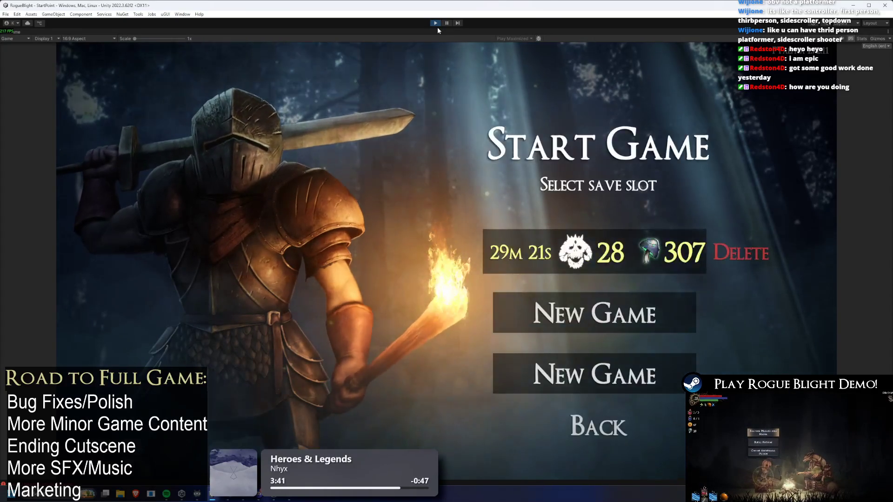
key(Down)
key(Down)
key(Down)
key(Return)
key(Down)
key(Down)
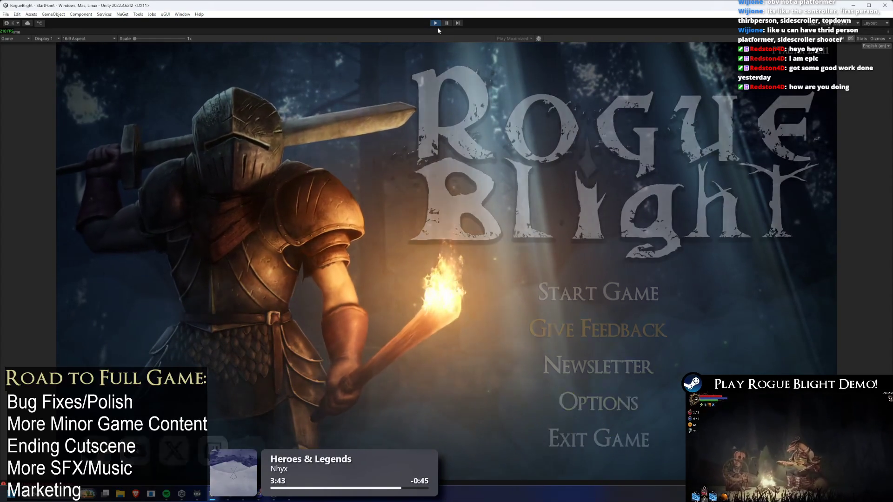
key(Return)
key(Down)
key(Down)
key(Down)
key(Down)
key(Return)
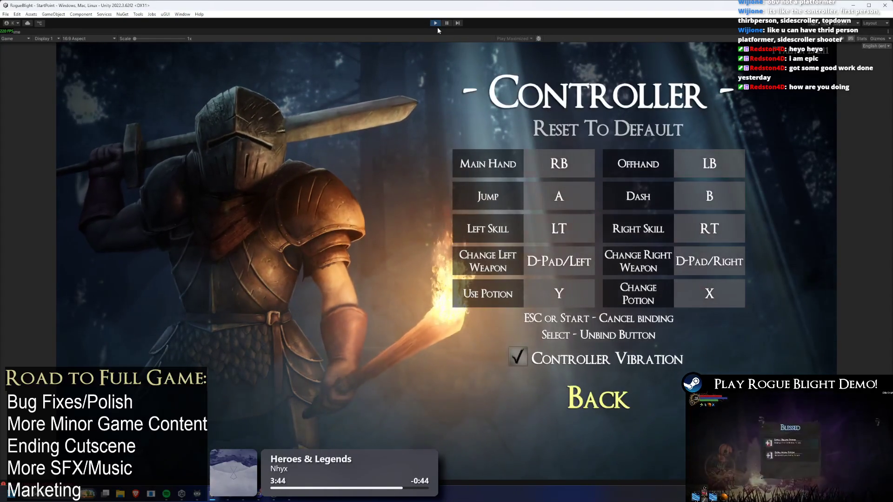
key(Return)
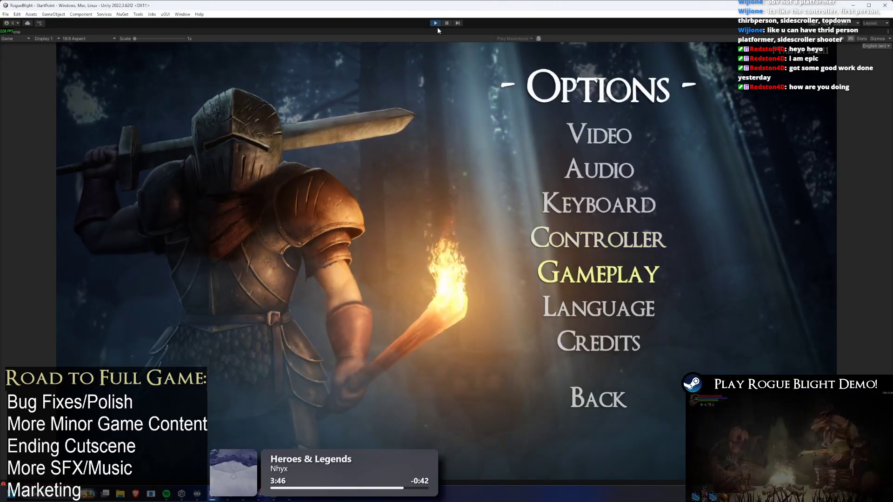
Browse the keyboard bindings, return to the title menu, and load the existing save slot
key(Up)
key(Return)
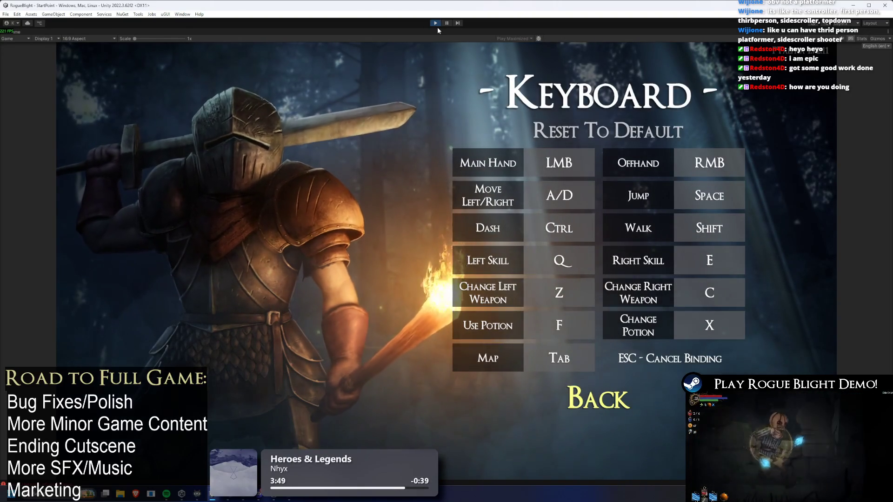
key(Down)
key(Up)
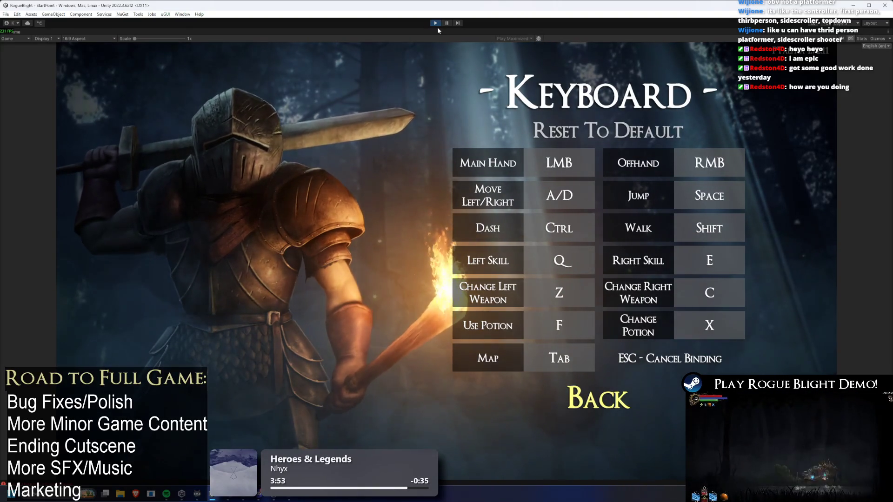
key(Escape)
key(Up)
key(Down)
key(Down)
key(Down)
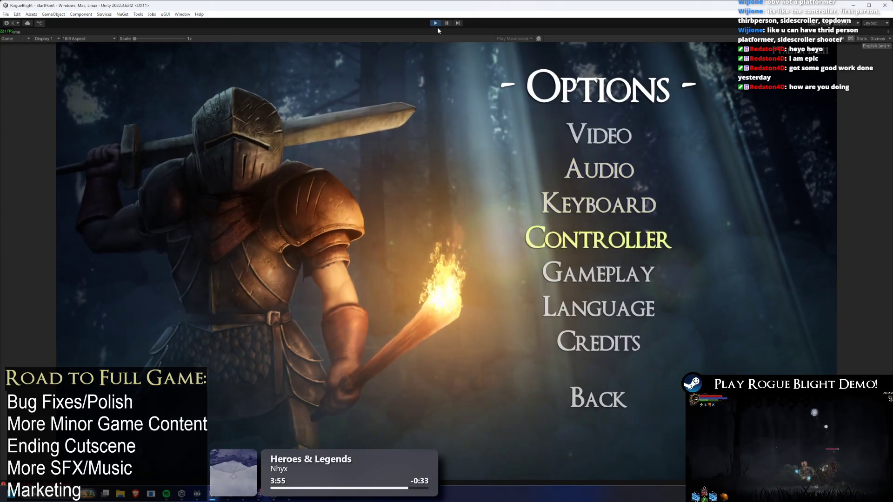
key(Escape)
key(Up)
key(Return)
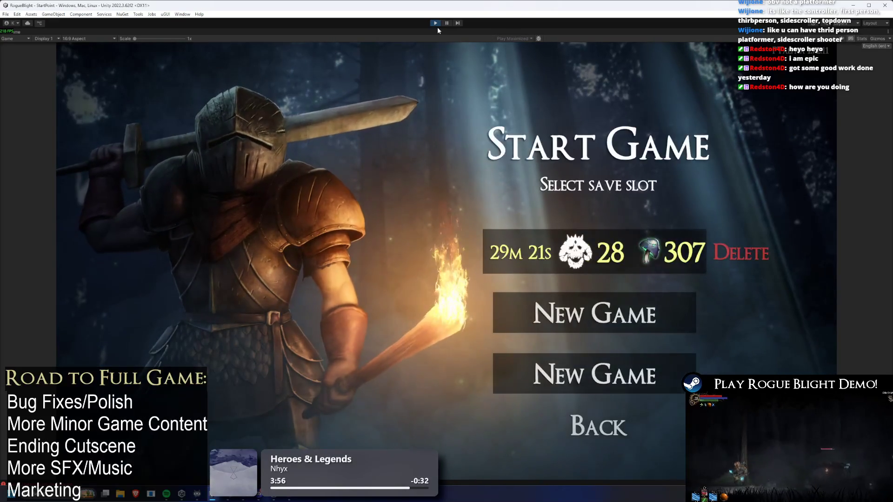
key(Return)
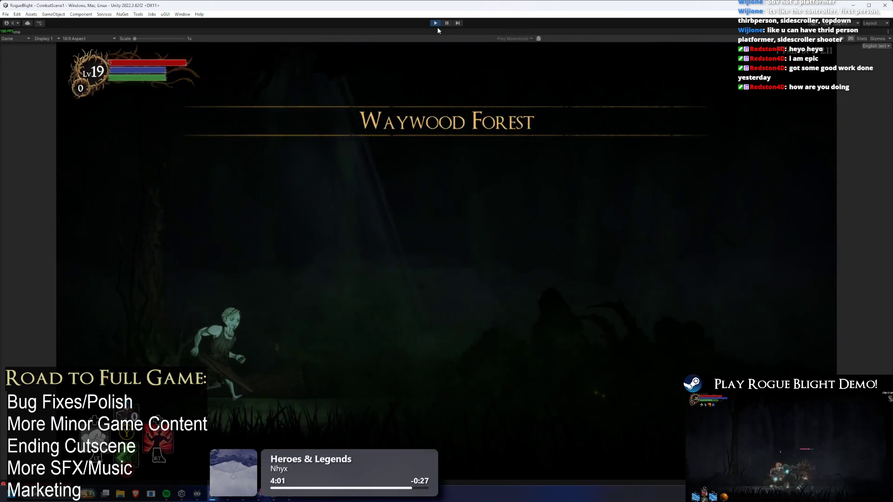
Leave the Waywood Forest run for the Sanctuary camp and talk with The Captain
key(Escape)
key(Return)
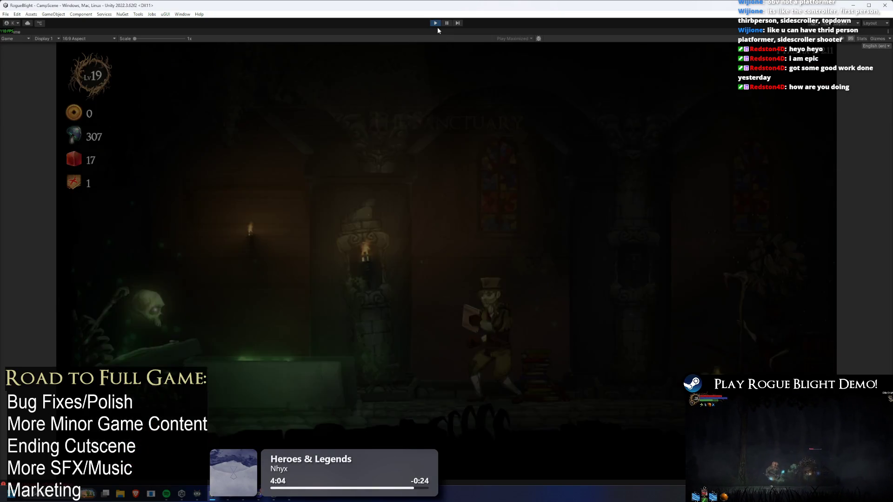
key(d)
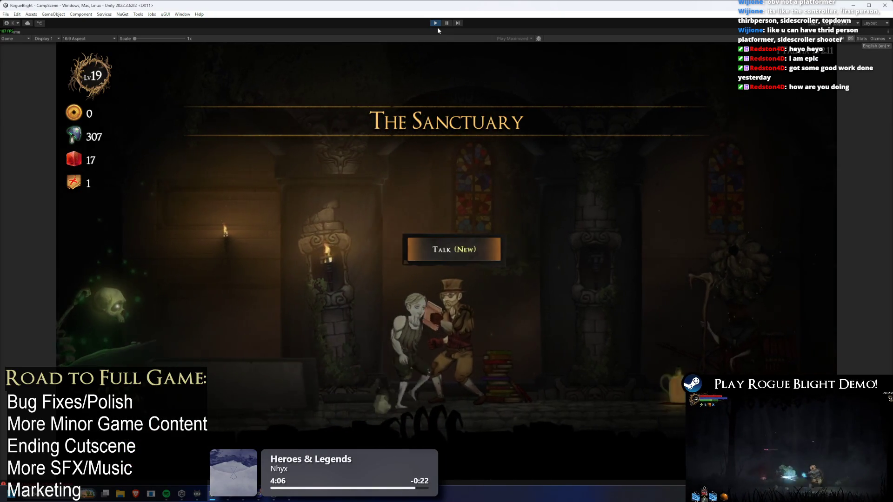
key(e)
key(Escape)
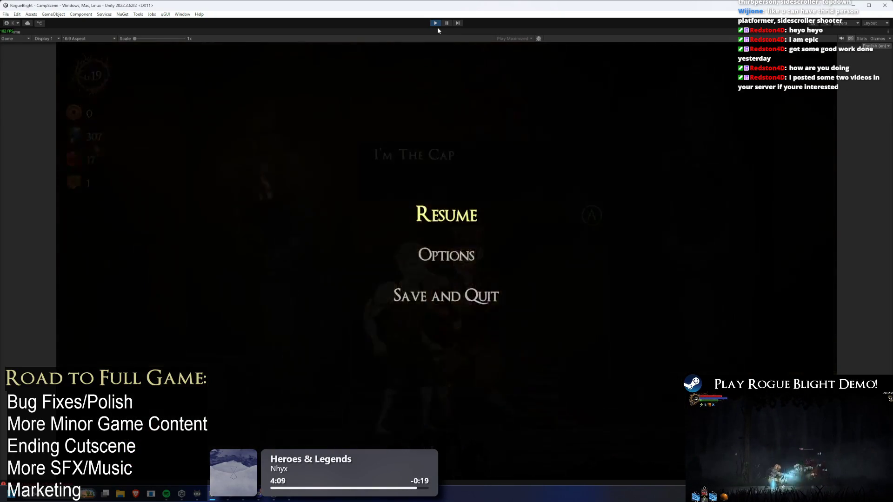
key(Escape)
key(e)
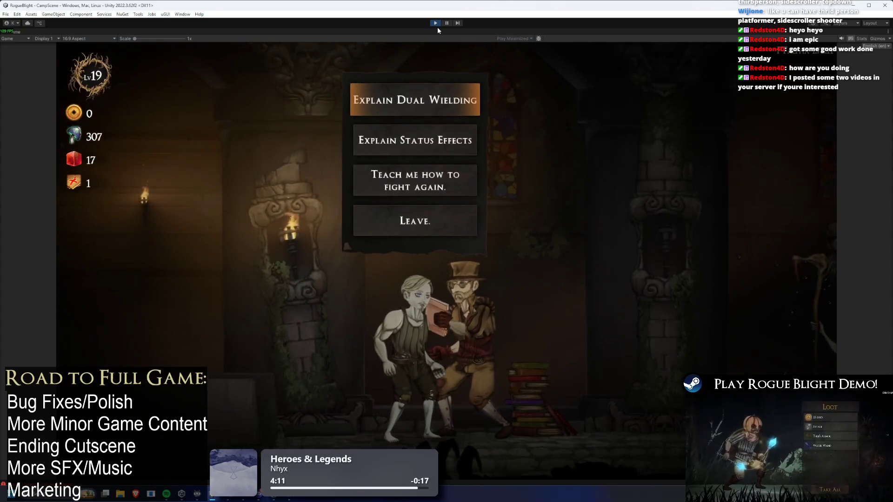
key(Down)
key(Down)
key(Down)
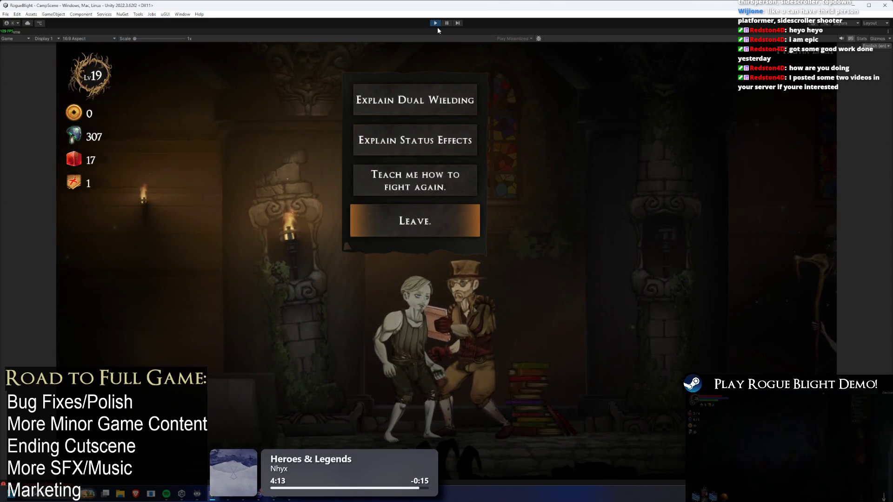
key(e)
key(e)
key(d)
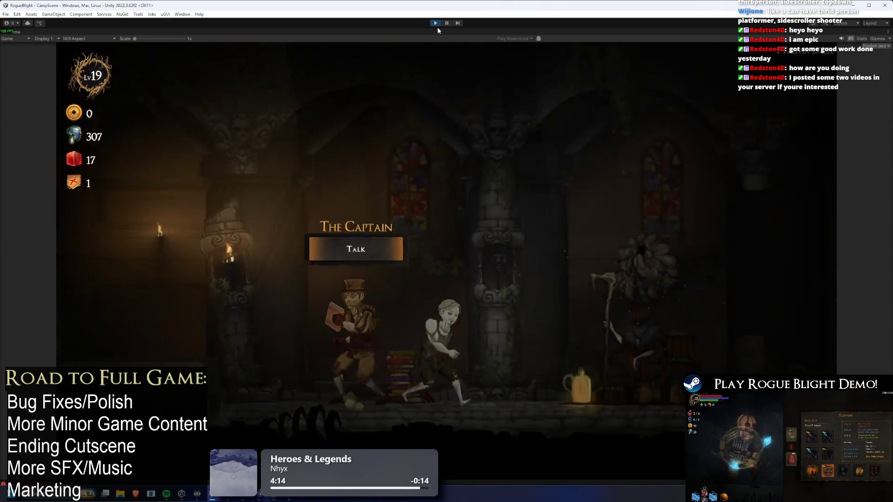
key(e)
Buy two General Upgrades including Unlock Mana Potion (307→303), then open Change Starting Gear
key(Escape)
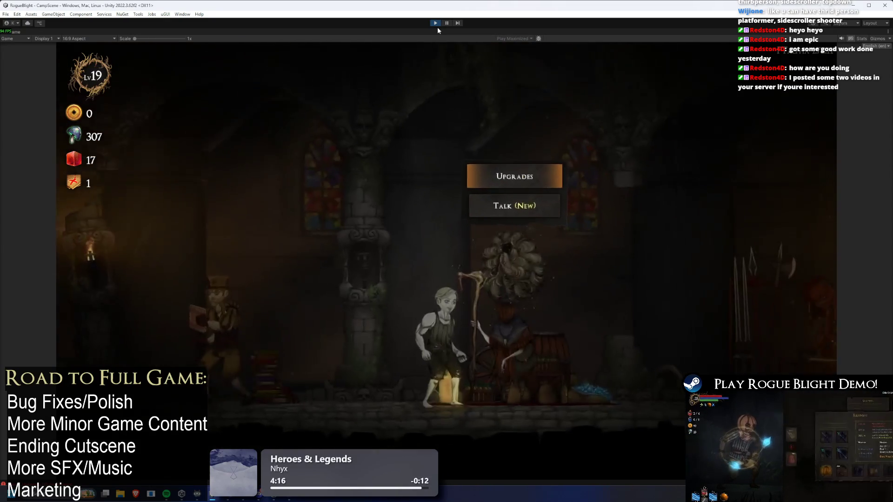
key(Escape)
key(Escape)
key(e)
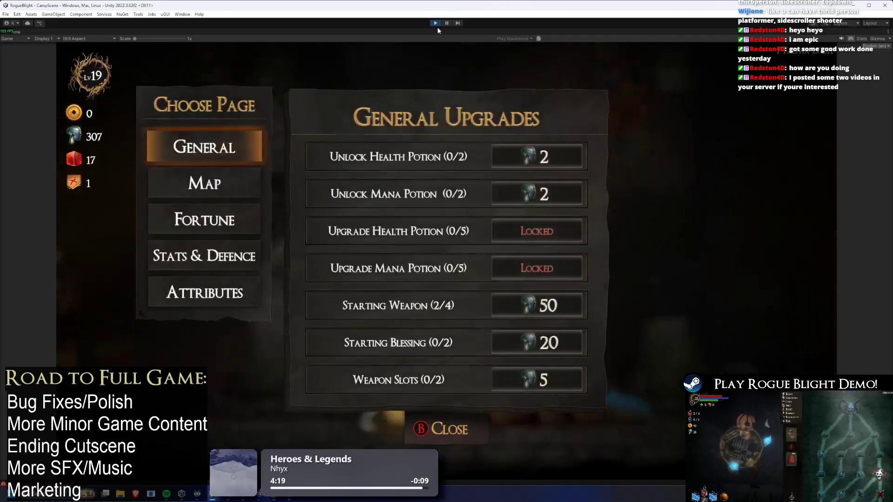
key(Escape)
key(Escape)
key(e)
key(e)
key(e)
key(Escape)
key(Escape)
key(Escape)
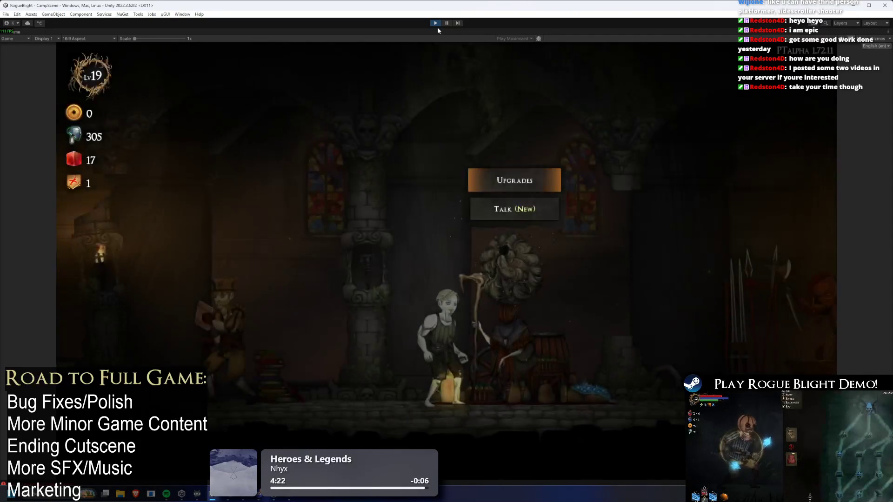
key(e)
key(Down)
key(e)
key(Escape)
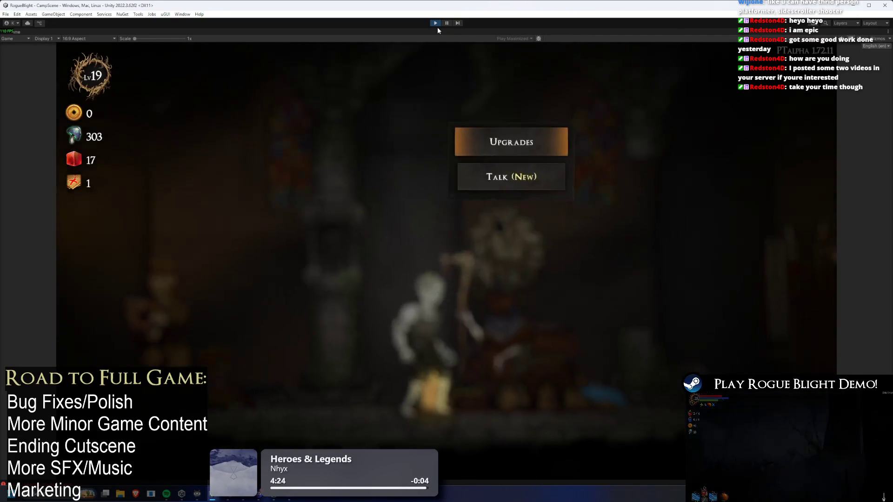
key(Escape)
key(Escape)
key(Left)
In the blacksmith's Change Starting Gear panel, browse the helmet and chest slots, including the Ragged Top
key(e)
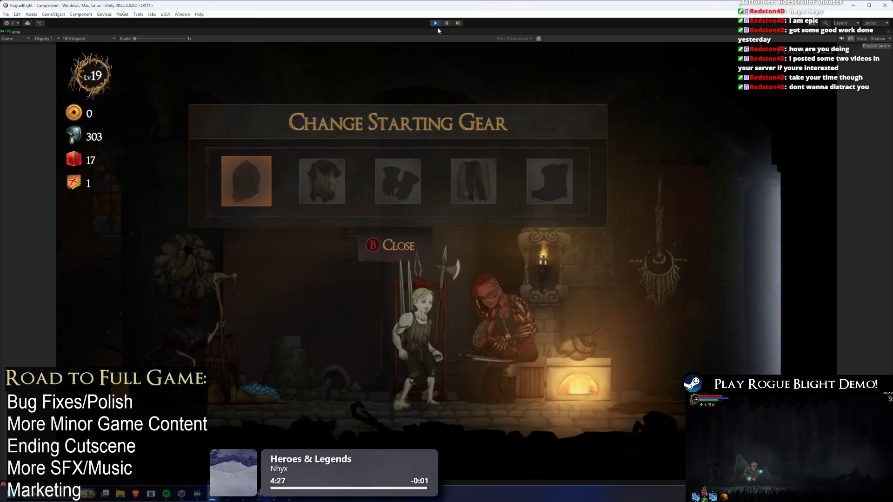
key(e)
key(Escape)
key(Right)
key(e)
key(Escape)
key(e)
key(Escape)
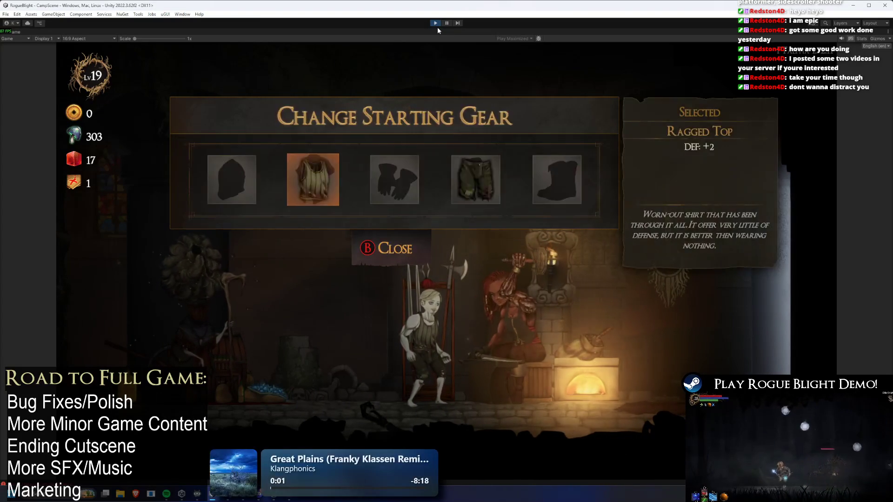
key(Escape)
key(e)
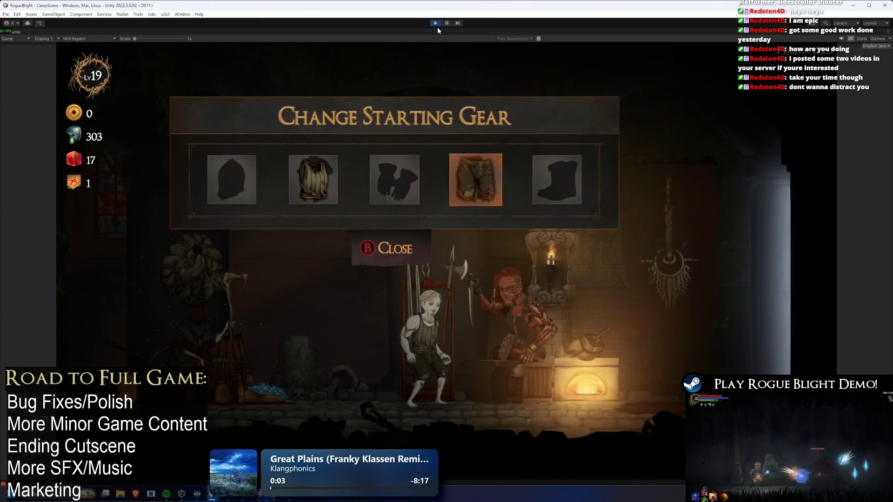
Check the legs, gloves and head slot gear, then close the gear panel
key(e)
key(Escape)
key(Escape)
key(e)
key(Right)
key(Right)
key(Escape)
key(Escape)
key(Escape)
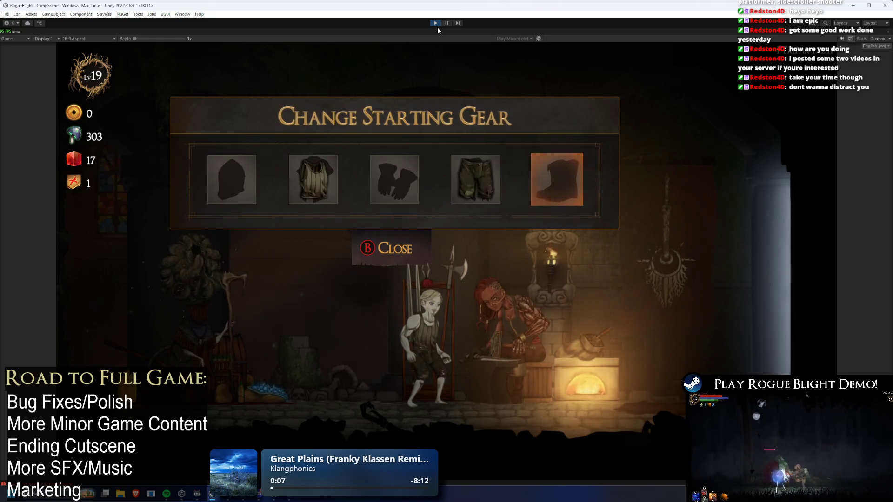
key(e)
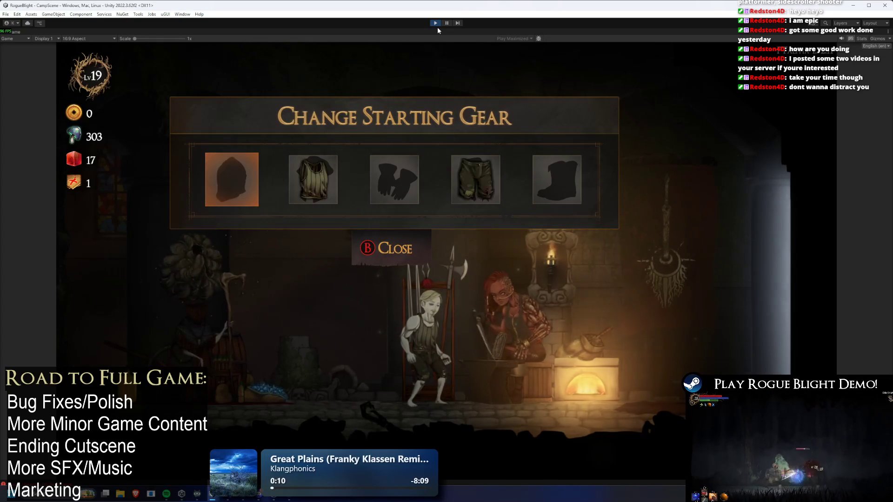
key(Escape)
Walk to the Cartographer, look at the map selection, then view the Blessing List
key(Down)
key(e)
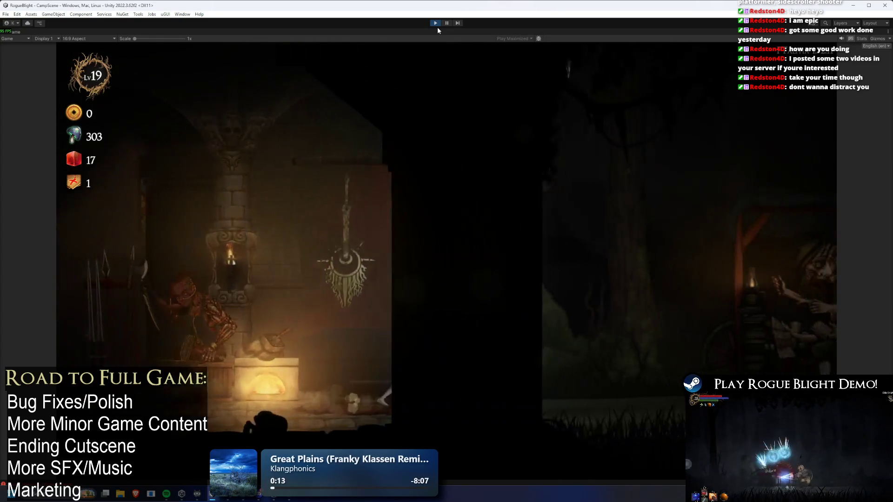
key(e)
key(Escape)
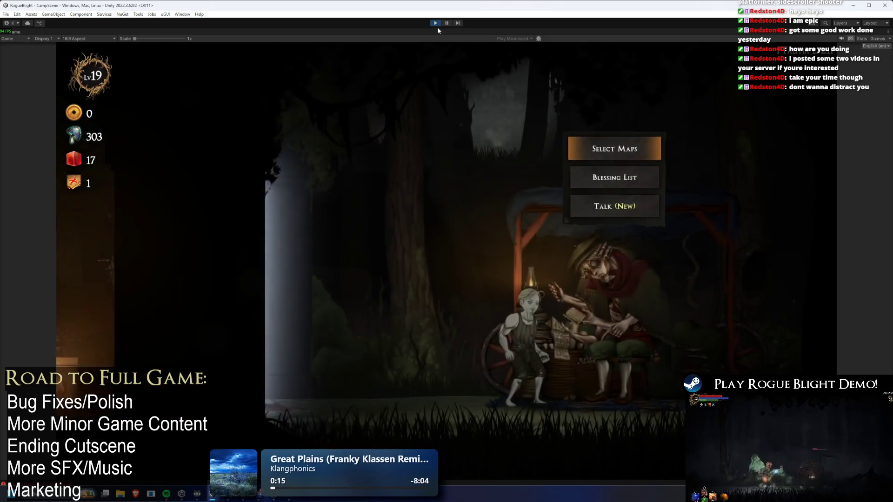
key(e)
key(Escape)
key(Escape)
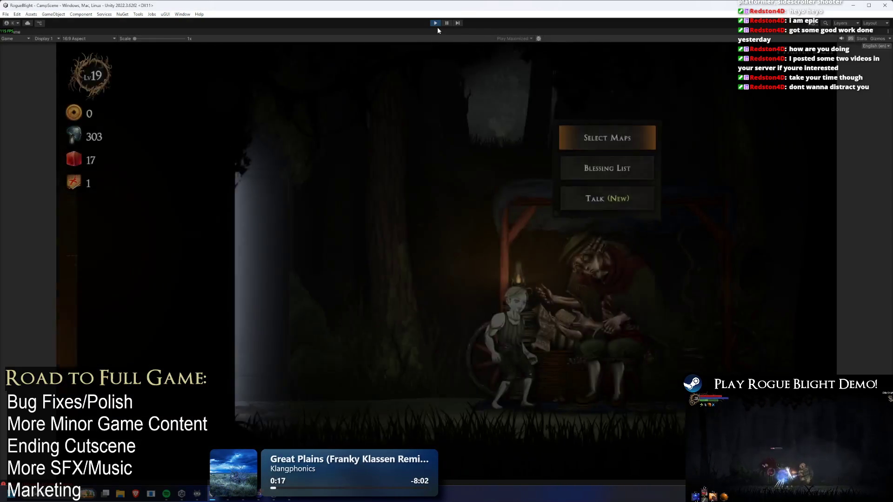
key(Down)
key(e)
Talk to the Cartographer and go through the dialogue
key(Escape)
key(Down)
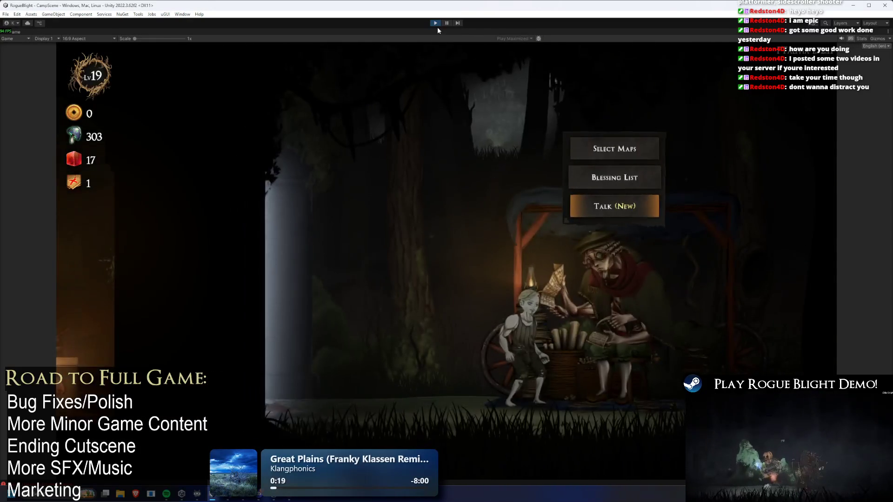
key(Down)
key(e)
key(Escape)
key(Escape)
key(e)
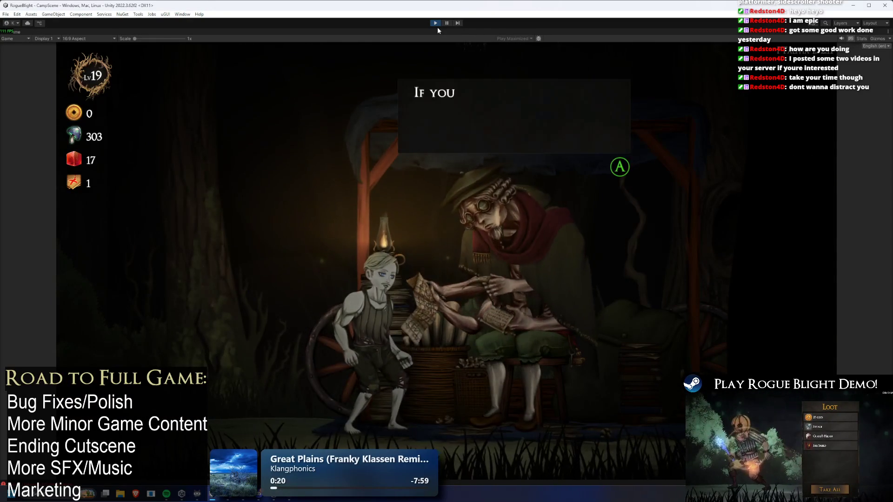
key(e)
Choose Story Mode in Select Maps at difficulty 28 and start the map
key(e)
key(Escape)
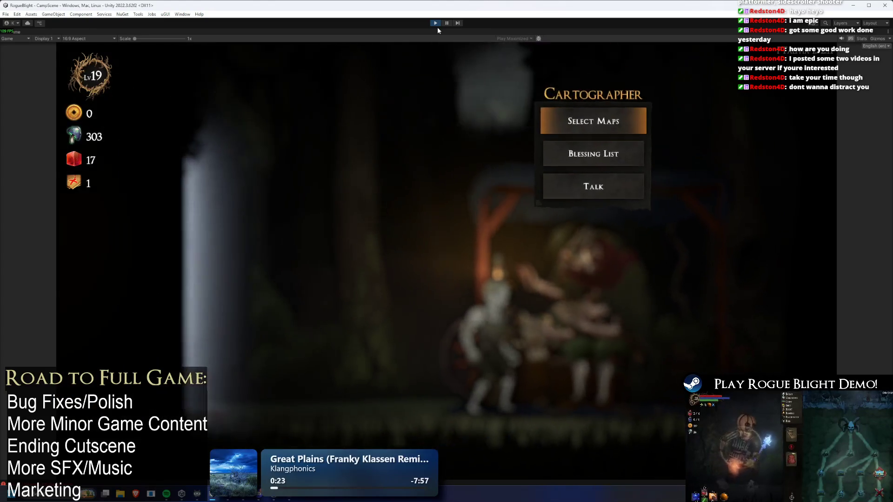
key(e)
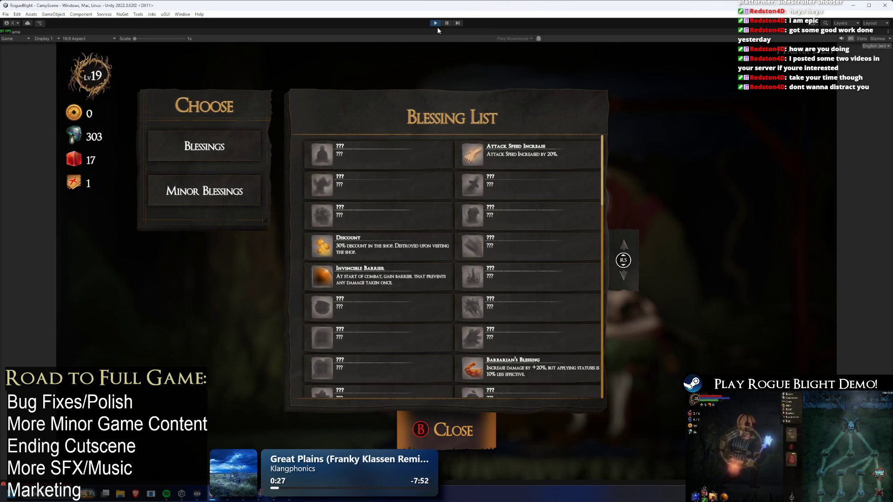
key(Escape)
key(Up)
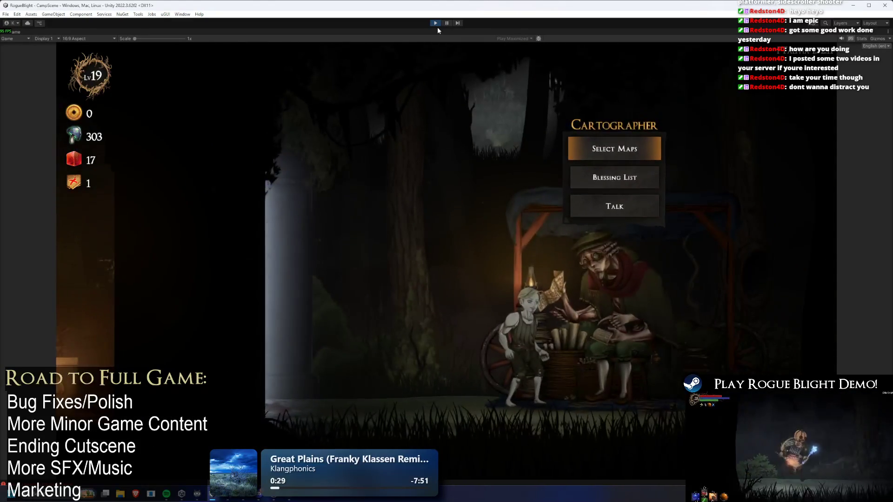
key(e)
key(e)
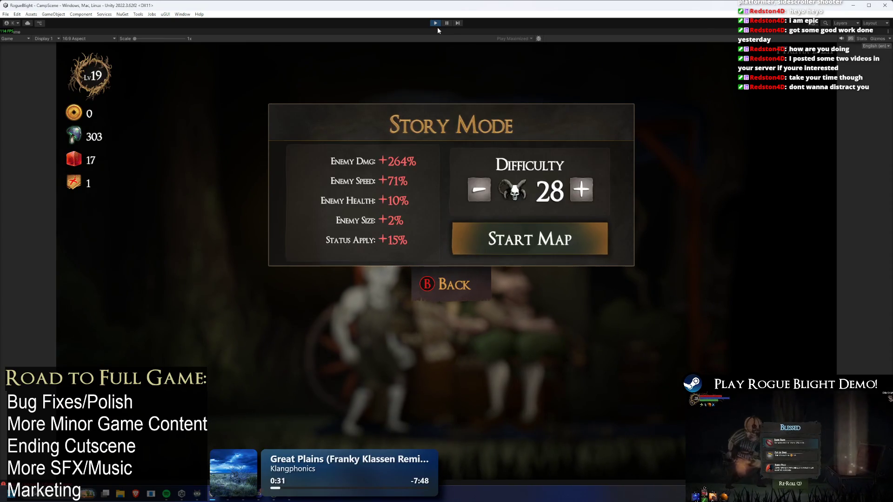
key(e)
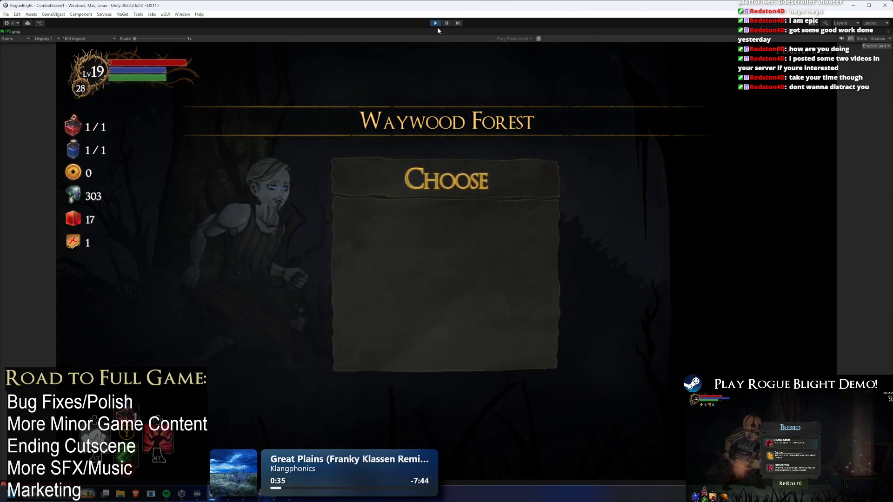
Abandon the Waywood Forest run and walk to The Captain in The Sanctuary
key(Escape)
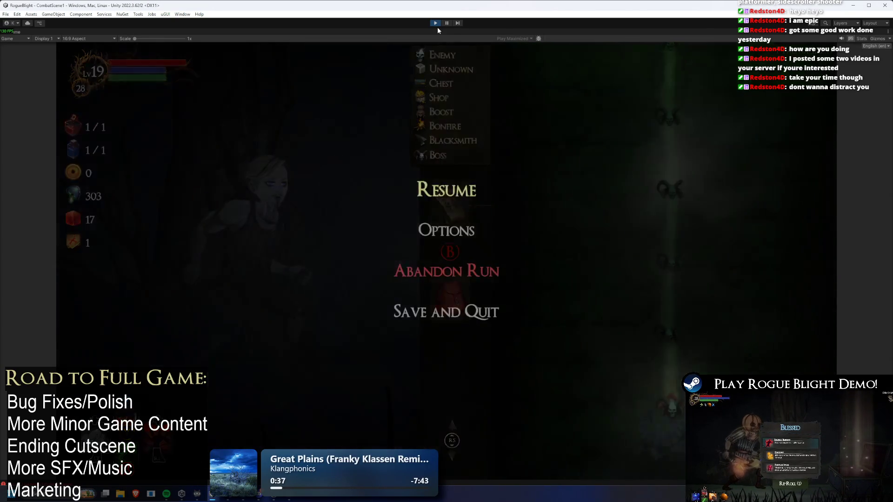
key(Return)
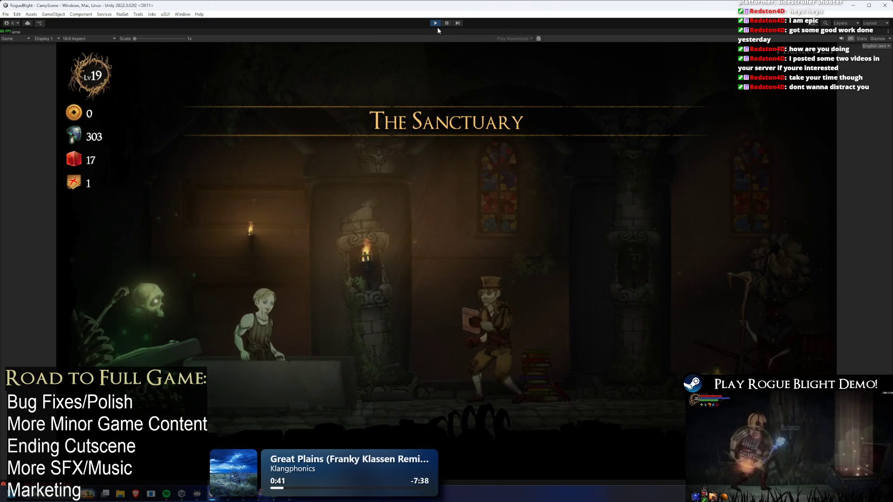
key(Escape)
key(Escape)
key(d)
View The Captain's Story Mode leaderboard and Your Stats, then switch to Discord
key(e)
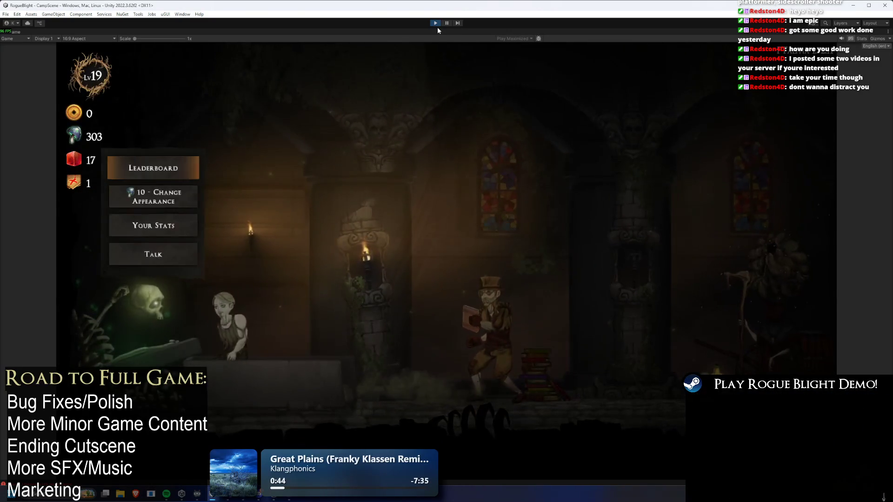
key(Return)
key(Escape)
key(Down)
key(Down)
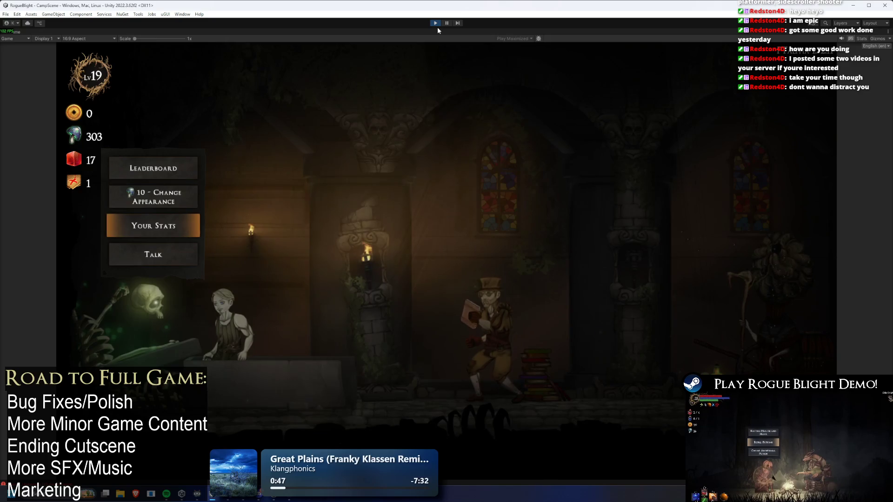
key(Return)
key(Escape)
key(Escape)
key(Escape)
key(Escape)
key(d)
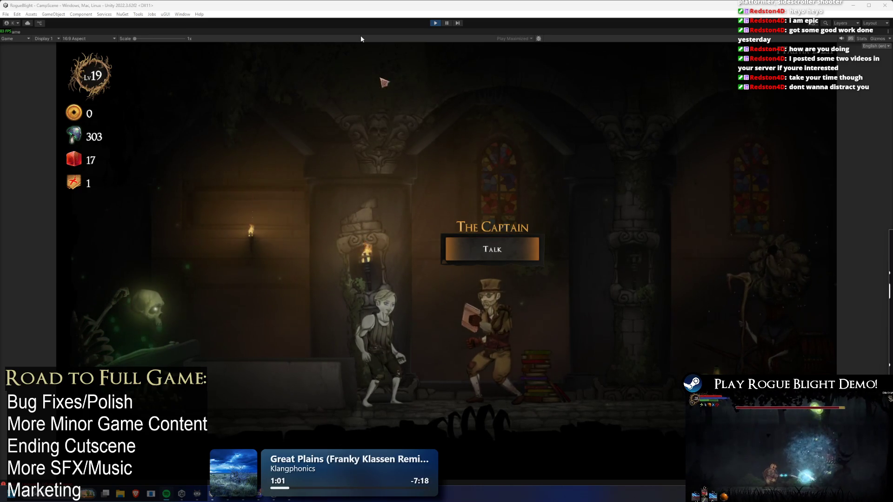
key(alt+Tab)
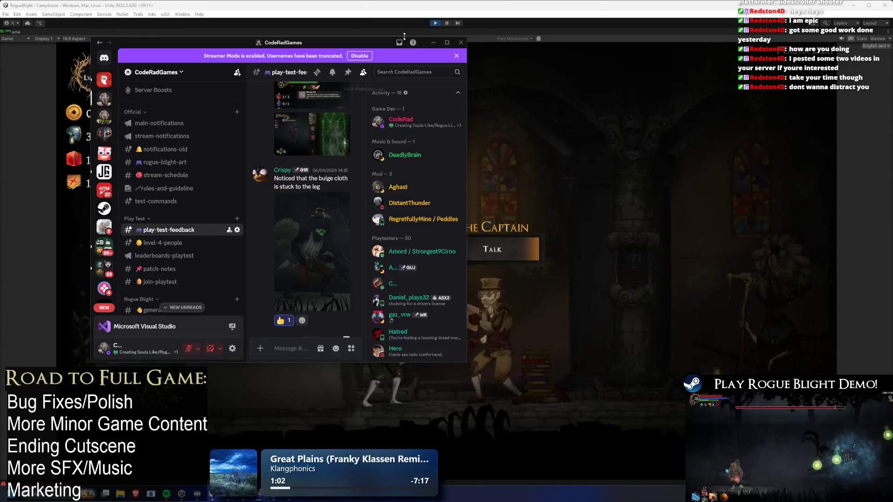
Maximize Discord, go to #progress-share, and open the latest car video full-size
click(446, 43)
scroll(77, 325, down, 5)
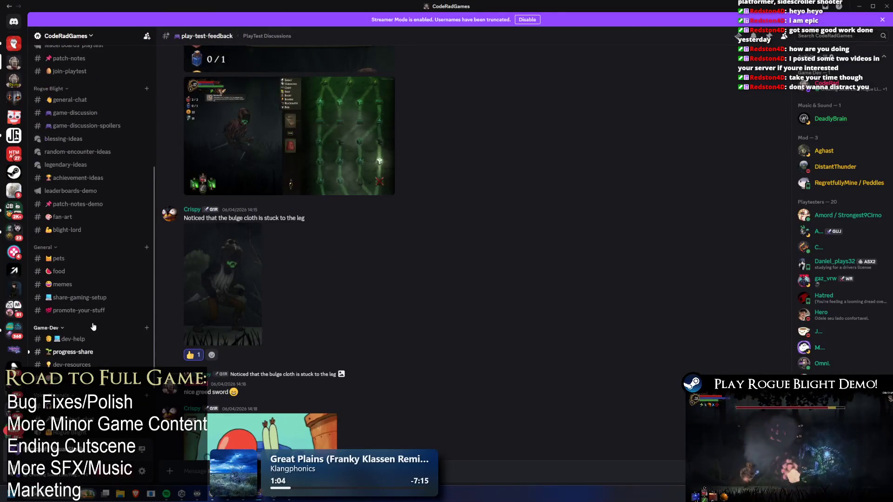
click(77, 354)
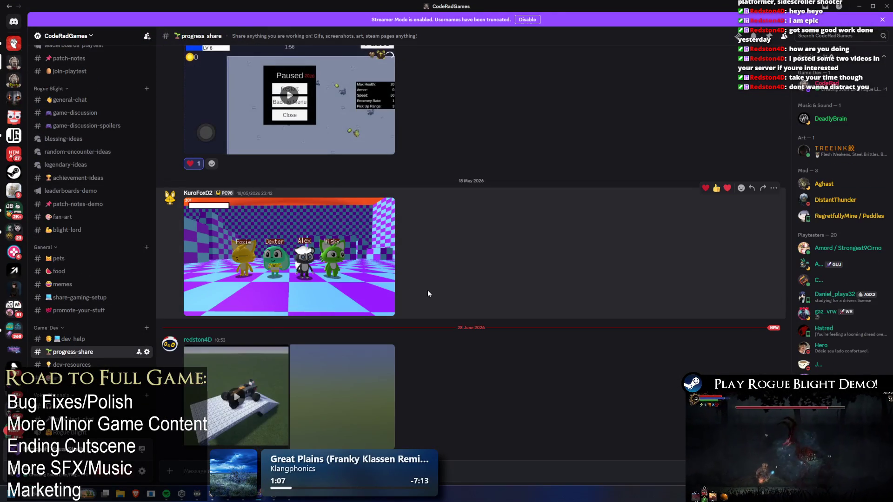
click(272, 412)
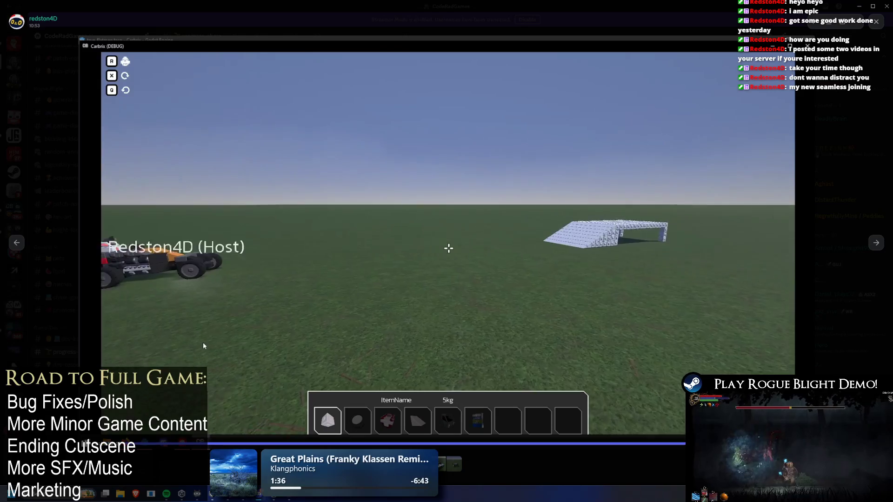
Scrub the car video from the ramp scene to the build-mode footage, then close the viewer
key(Escape)
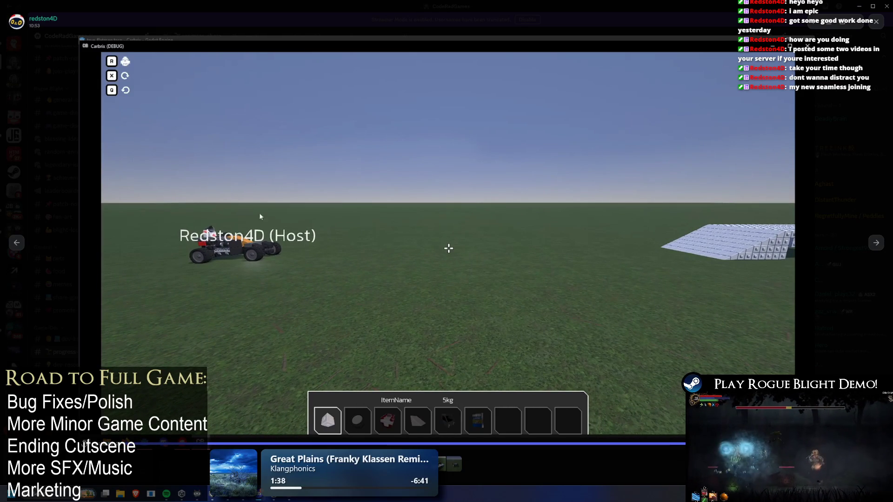
click(525, 444)
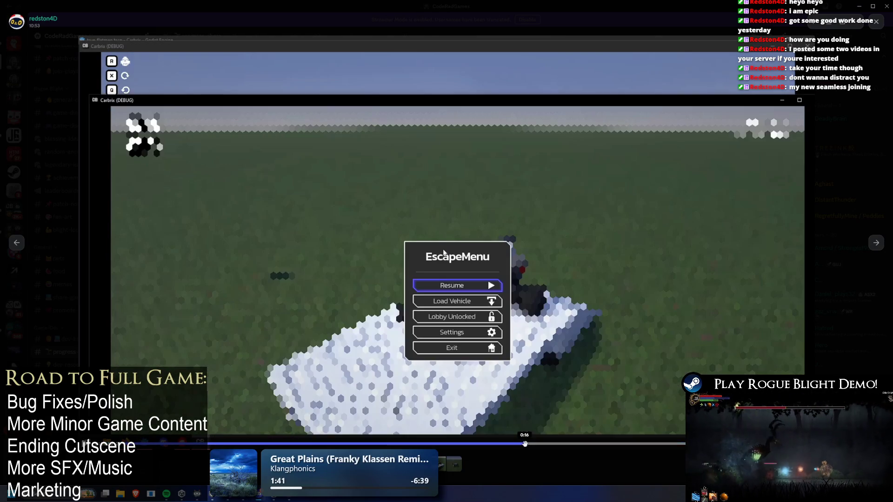
click(482, 443)
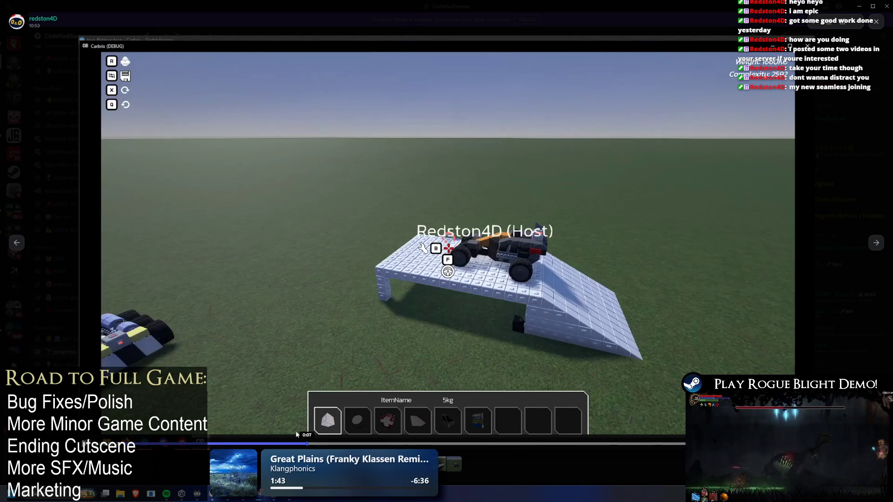
click(218, 442)
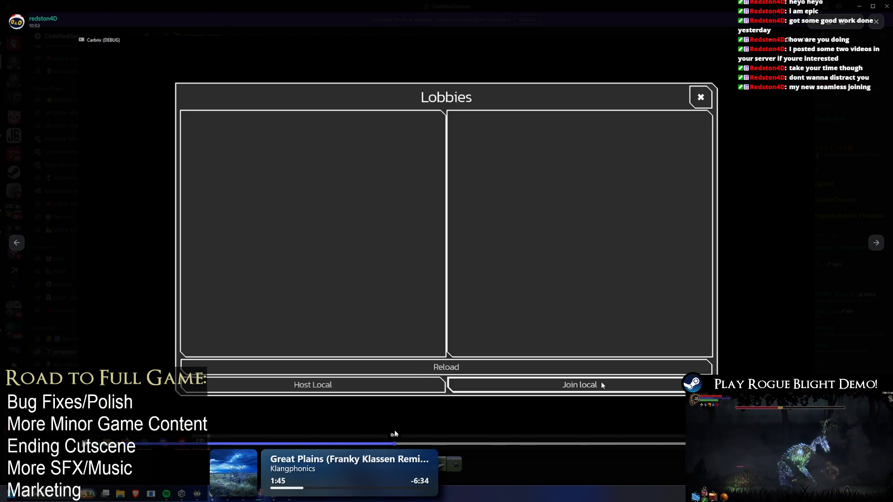
drag(394, 433, 435, 438)
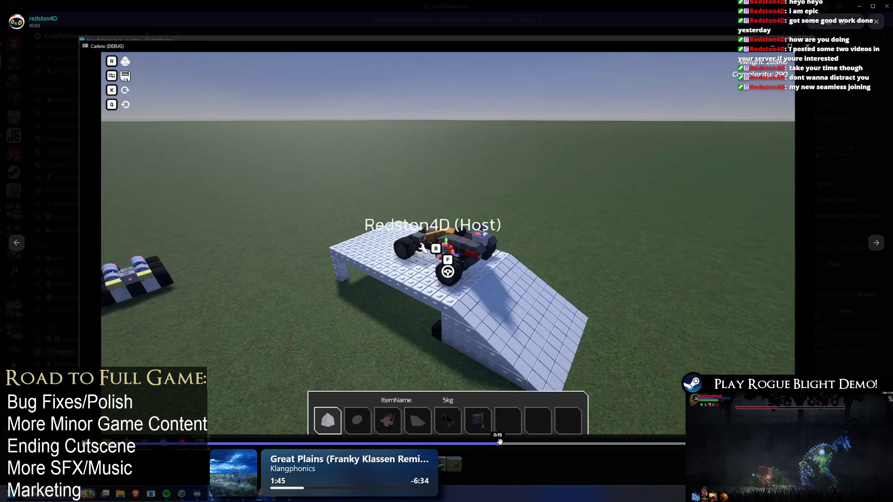
drag(500, 441, 619, 445)
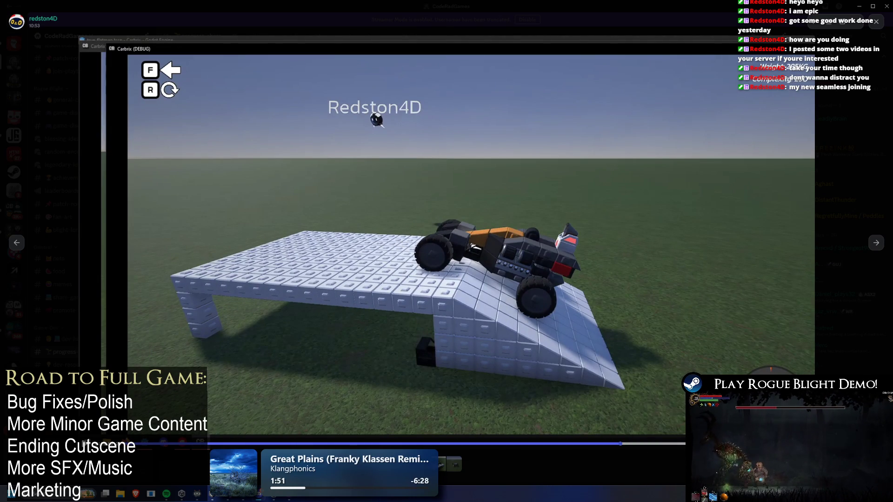
drag(620, 444, 686, 444)
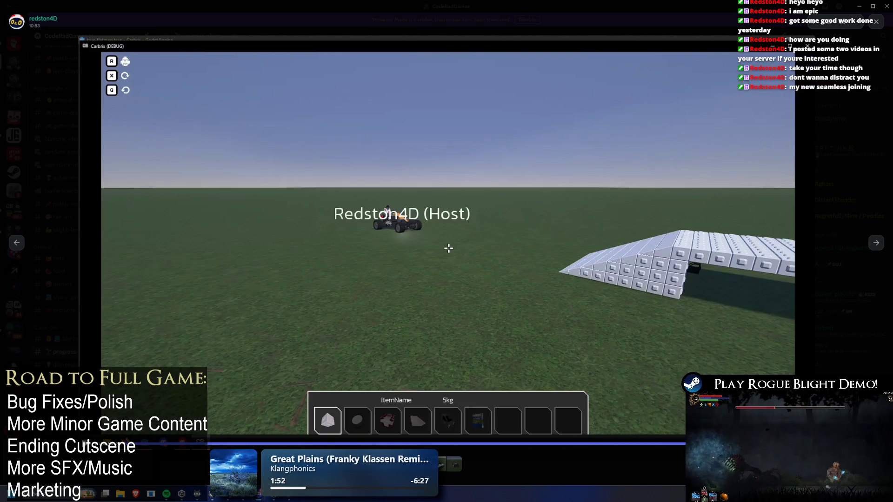
key(Escape)
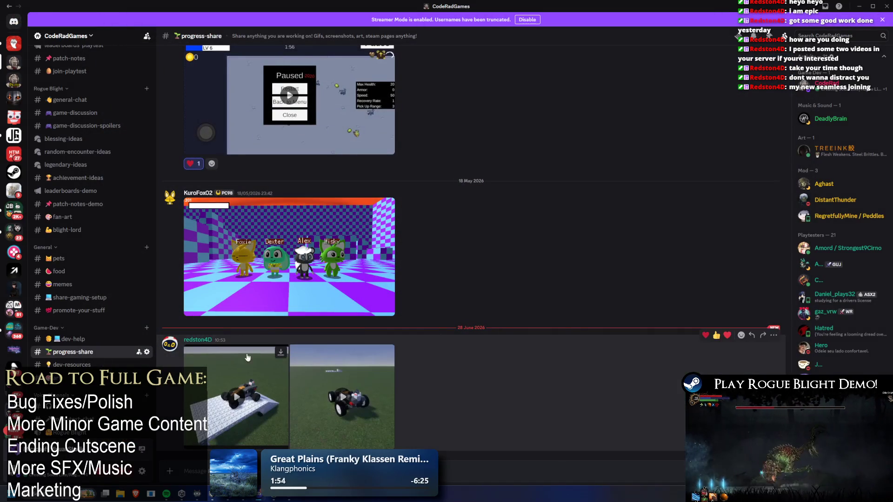
click(371, 382)
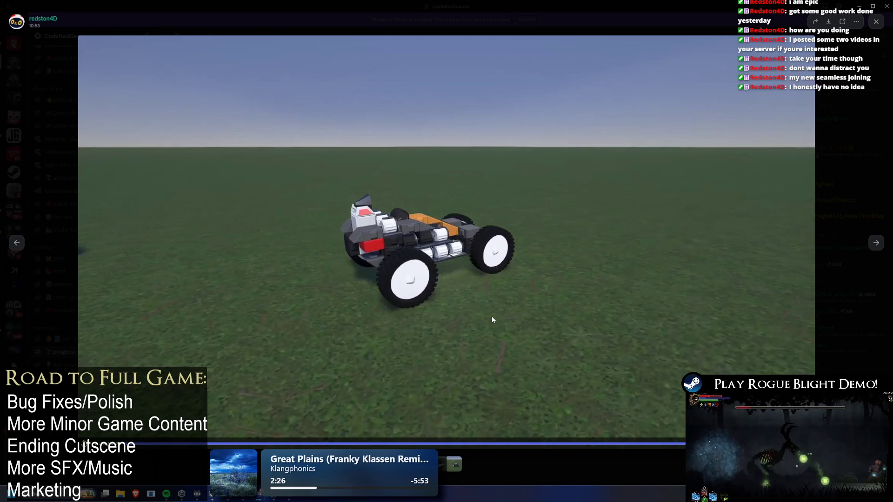
key(Escape)
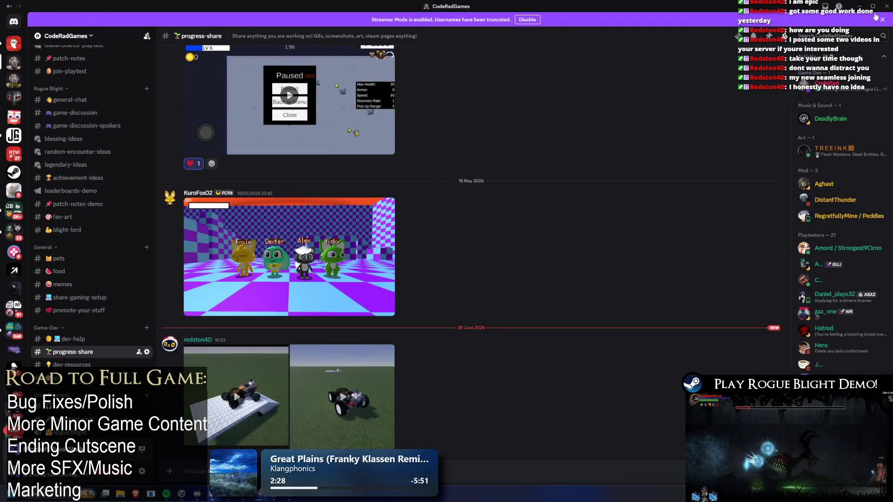
Back in the game, walk to the Cartographer and choose Story Mode in the map selection
key(alt+Tab)
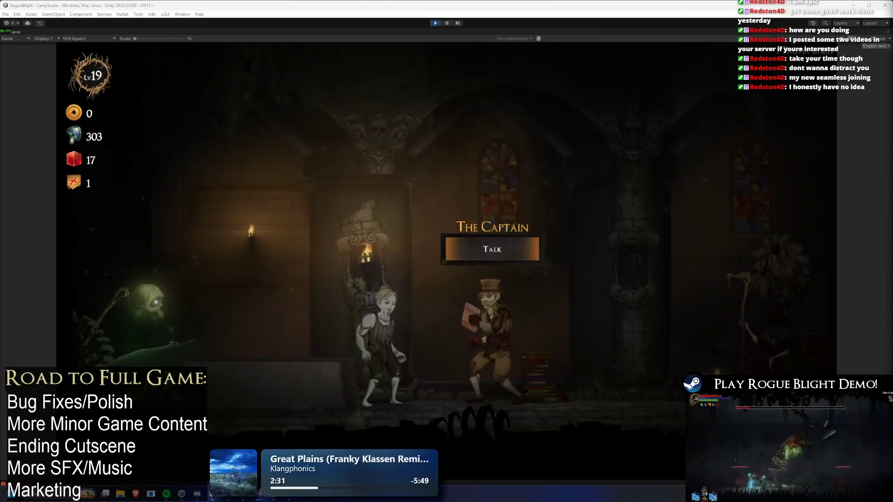
key(d)
key(d)
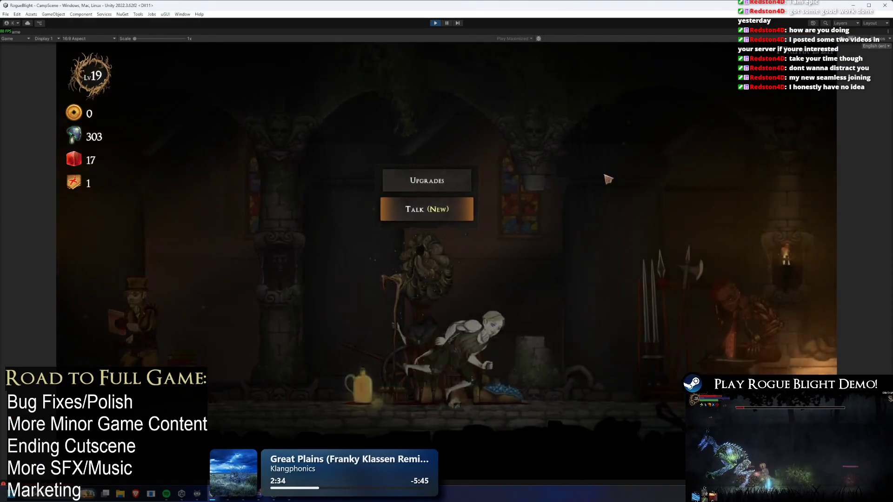
click(474, 206)
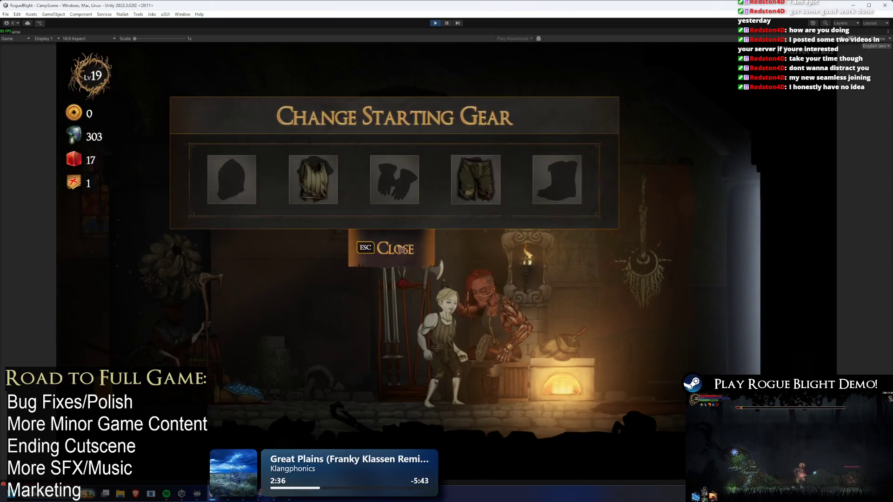
key(Escape)
key(d)
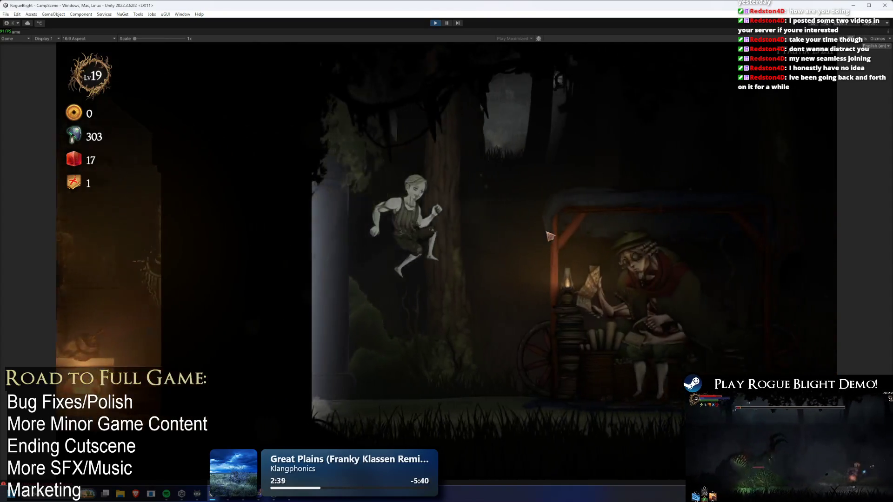
click(609, 149)
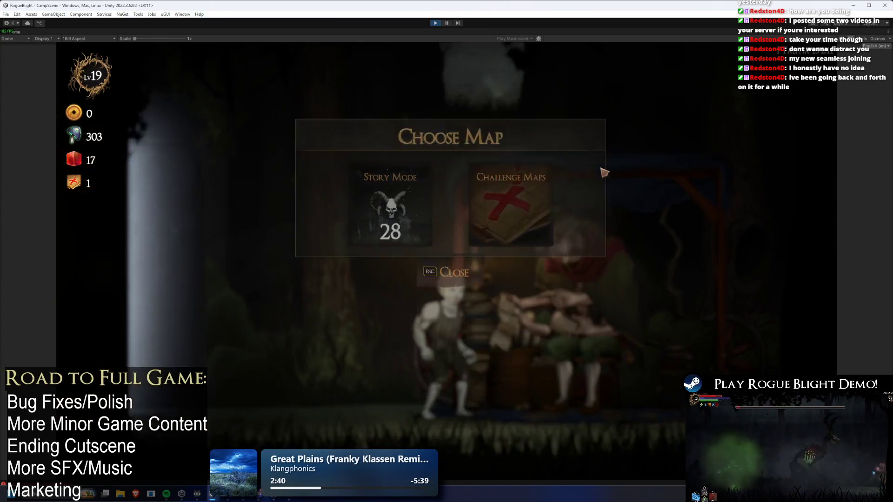
click(409, 200)
Lower the Story Mode difficulty from 28 to 0 and start the map
click(479, 195)
click(480, 198)
click(482, 197)
click(483, 198)
click(485, 199)
click(485, 198)
click(486, 196)
click(486, 191)
click(486, 188)
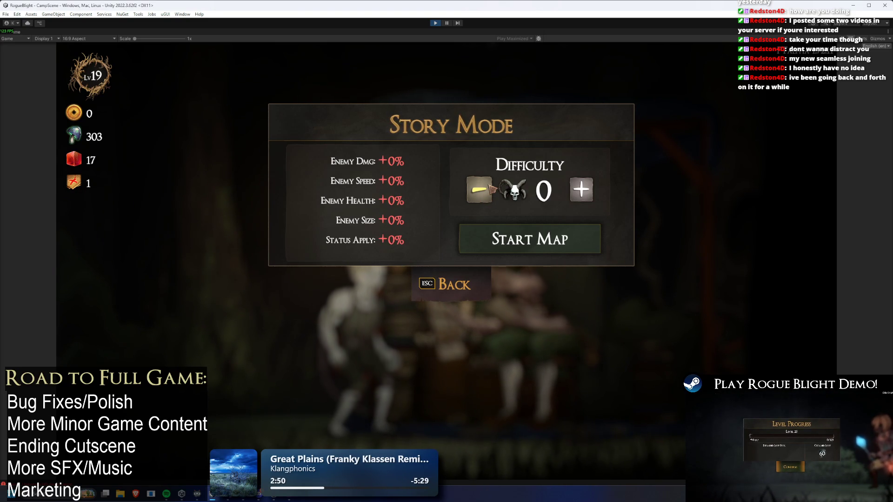
click(544, 246)
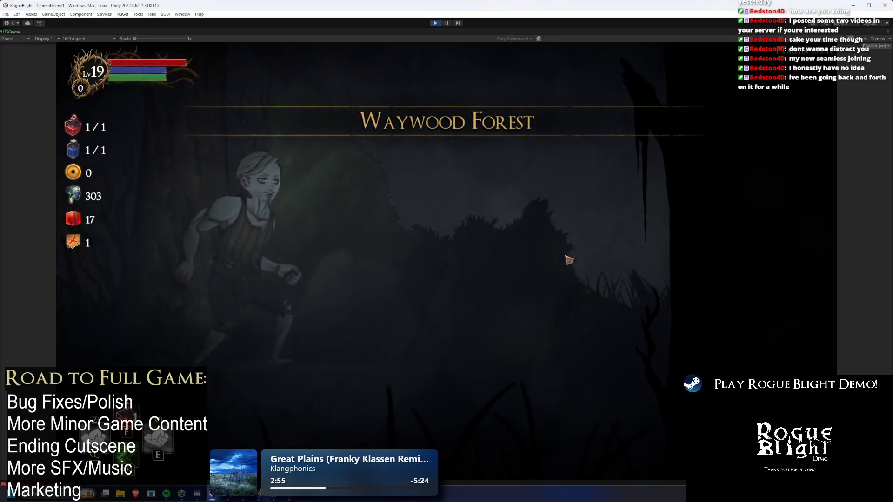
Pick the Wooden Sword, quit to The Sanctuary, and walk past the upgrades NPC and blacksmith
click(455, 246)
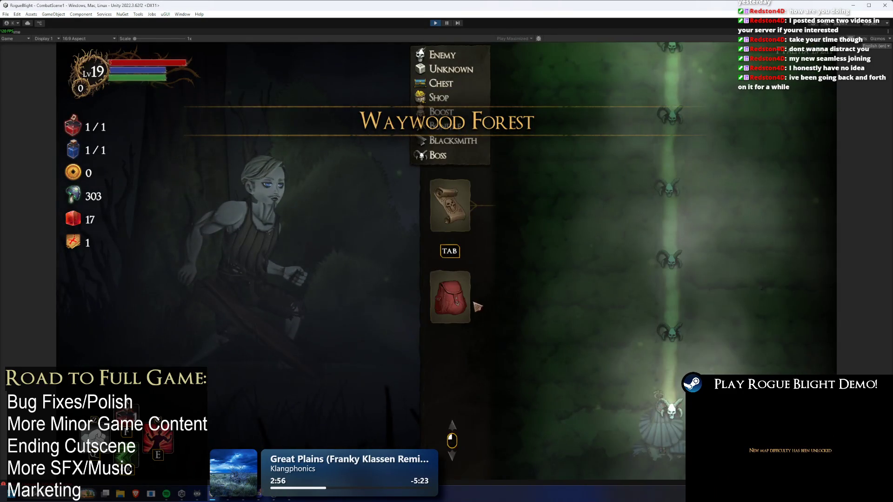
key(Escape)
click(412, 259)
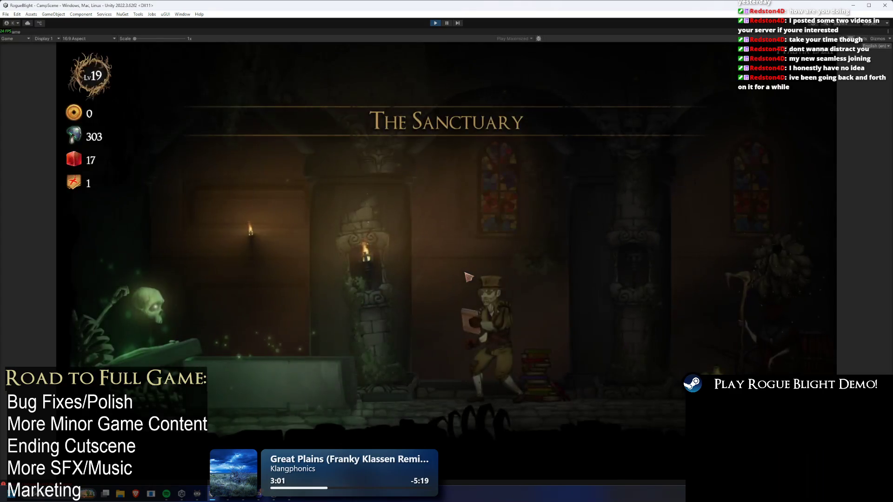
key(d)
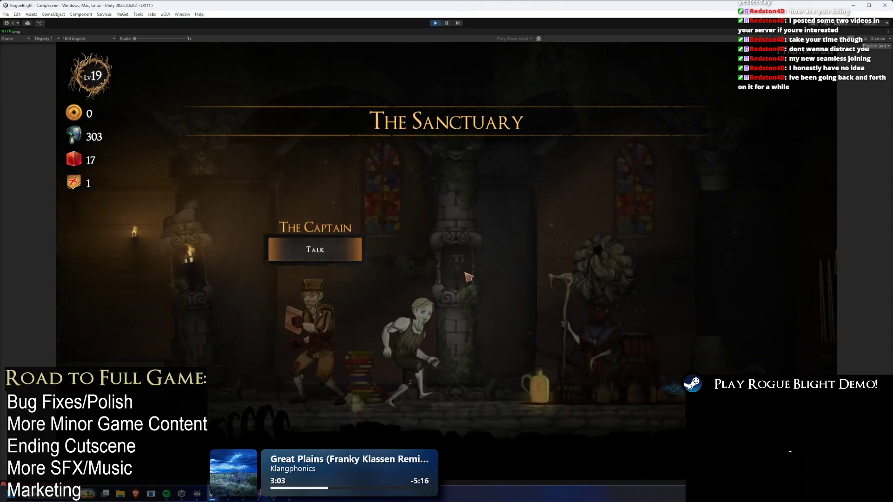
key(a)
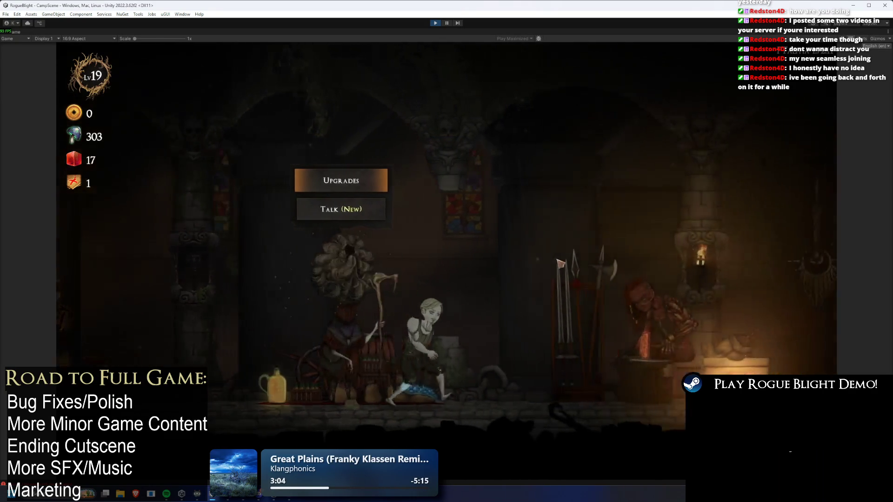
key(d)
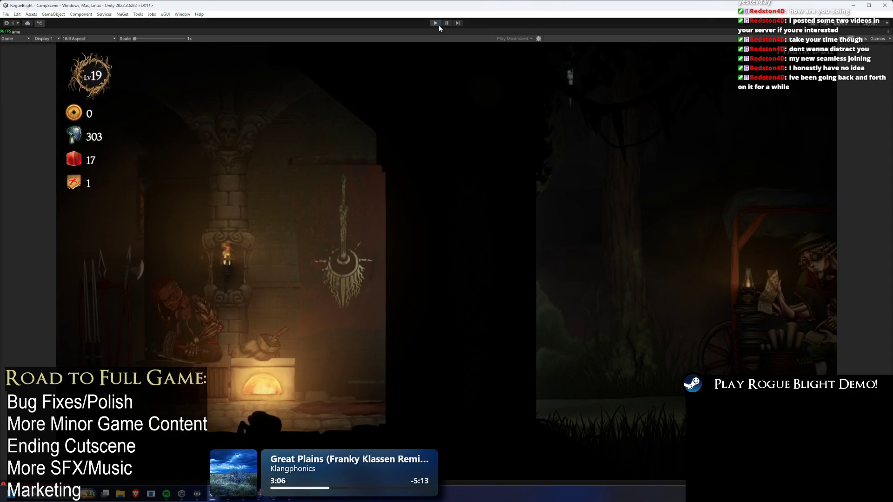
key(alt+Tab)
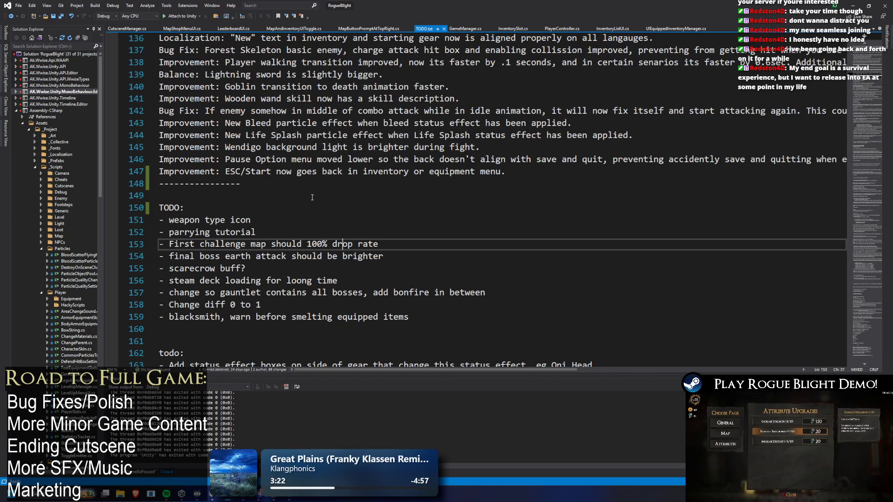
Move the 'Change diff 0 to 1' line to the top of the TODO list and tidy it
mouse_move(245, 286)
mouse_down()
mouse_move(260, 305)
mouse_move(123, 296)
mouse_up()
mouse_move(261, 305)
mouse_down()
mouse_move(279, 319)
mouse_move(126, 306)
mouse_up()
key(BackSpace)
click(262, 218)
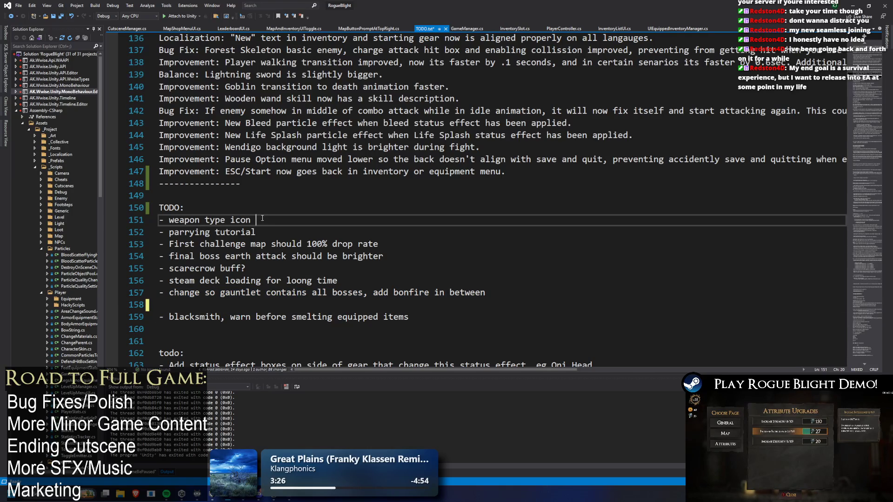
key(ctrl+Return)
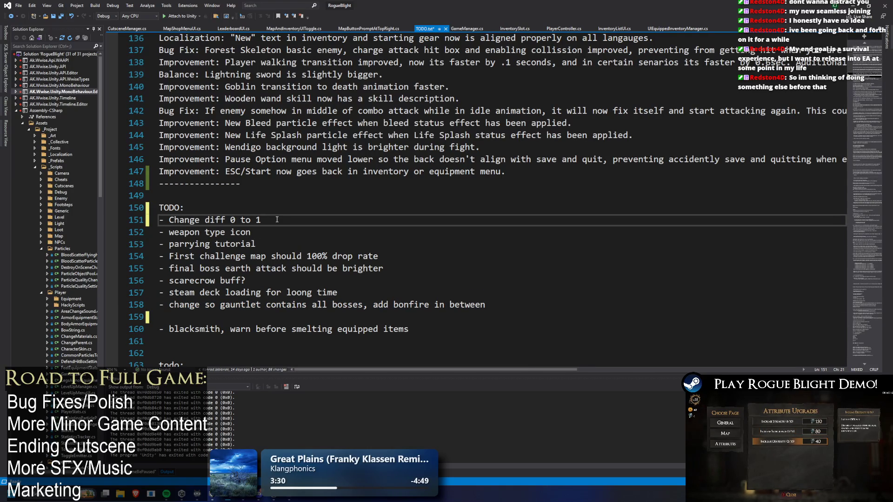
text(1)
key(Down)
key(Down)
key(Down)
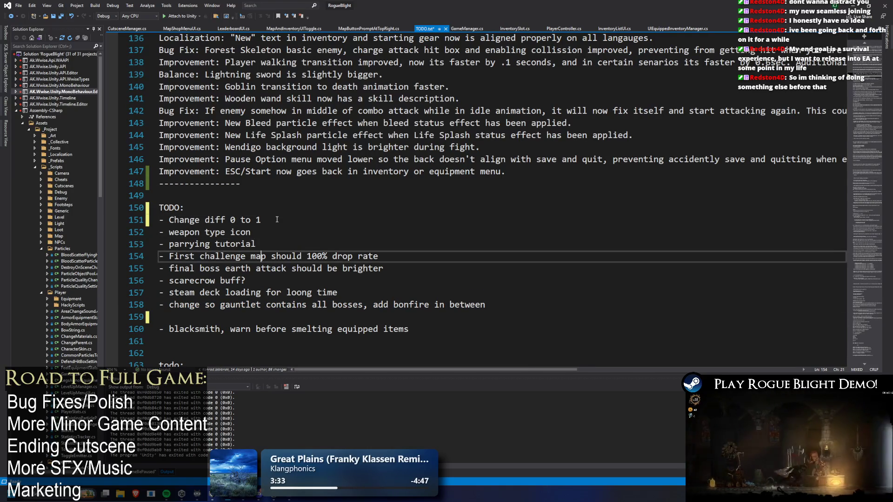
key(Down)
key(BackSpace)
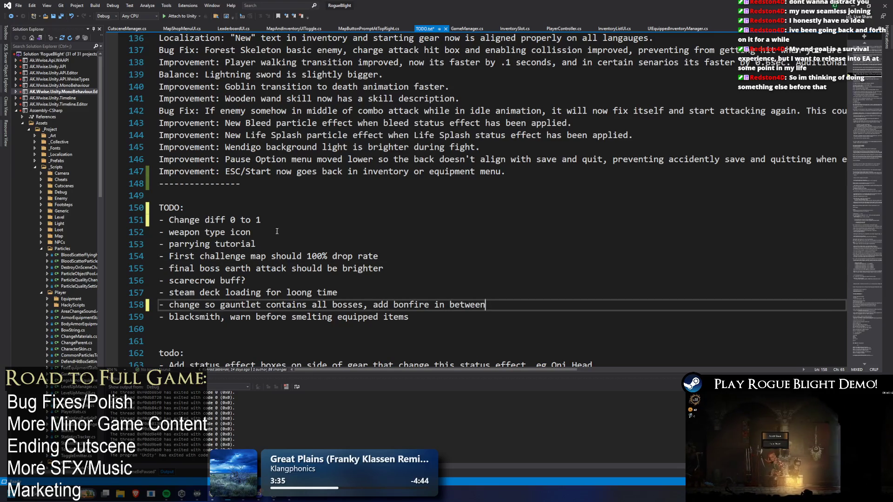
Cut the weapon type icon line and open a new line under TODO:
drag(251, 232, 144, 234)
key(BackSpace)
click(220, 212)
key(Return)
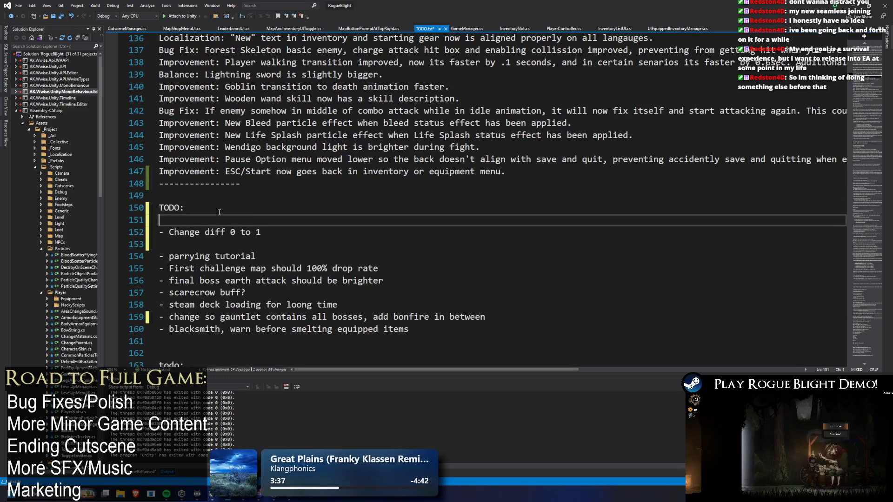
Move the blacksmith smelting warning line under the lowercase todo: list
drag(414, 329, 159, 330)
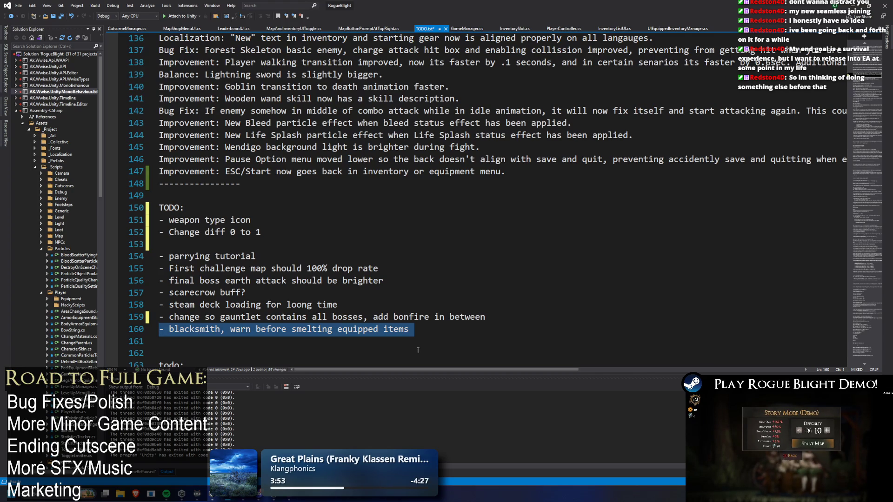
key(ctrl+x)
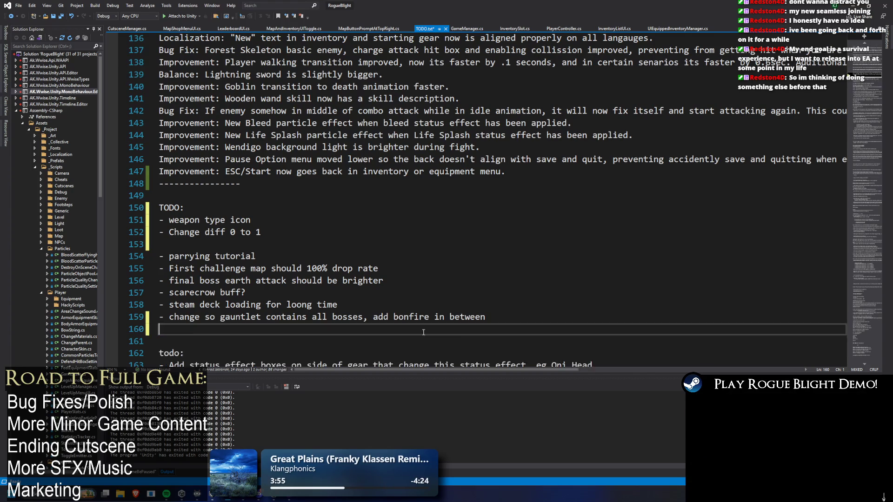
scroll(417, 350, down, 6)
click(313, 159)
key(ctrl+v)
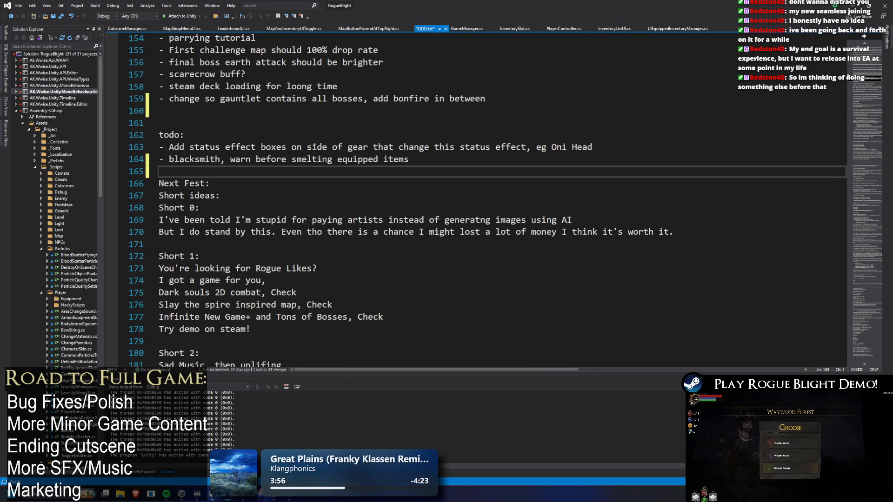
key(Return)
Delete the blank line after the TODO items and return to Unity
click(197, 261)
scroll(196, 263, up, 8)
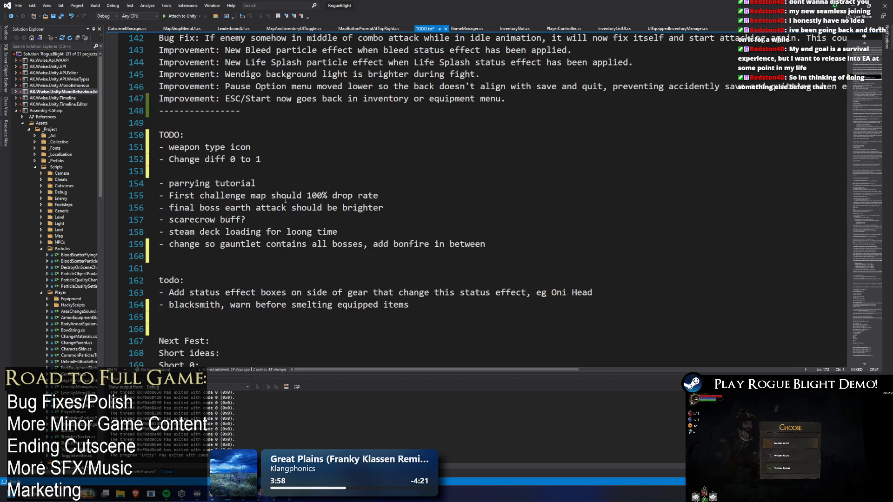
scroll(282, 207, down, 2)
scroll(275, 210, down, 1)
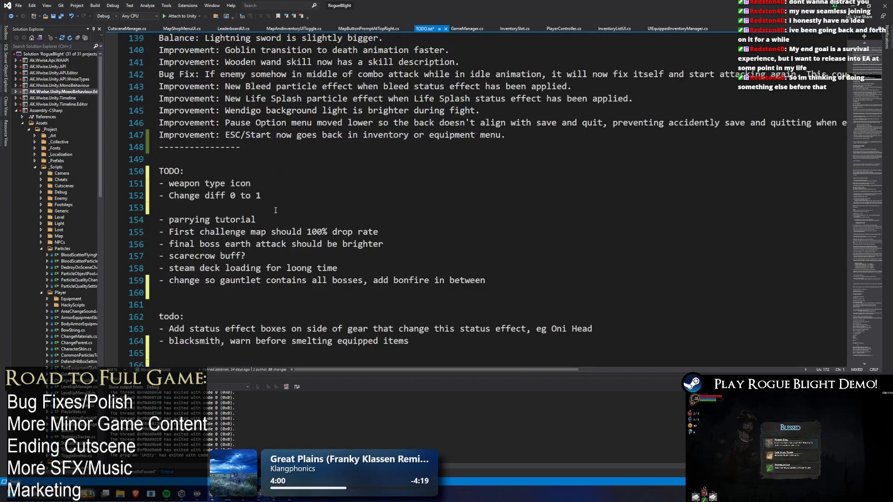
click(212, 213)
key(BackSpace)
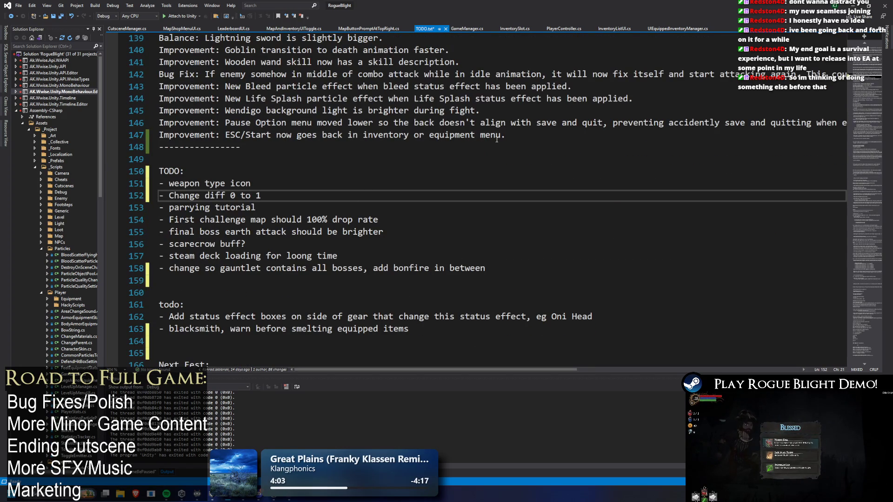
key(alt+Tab)
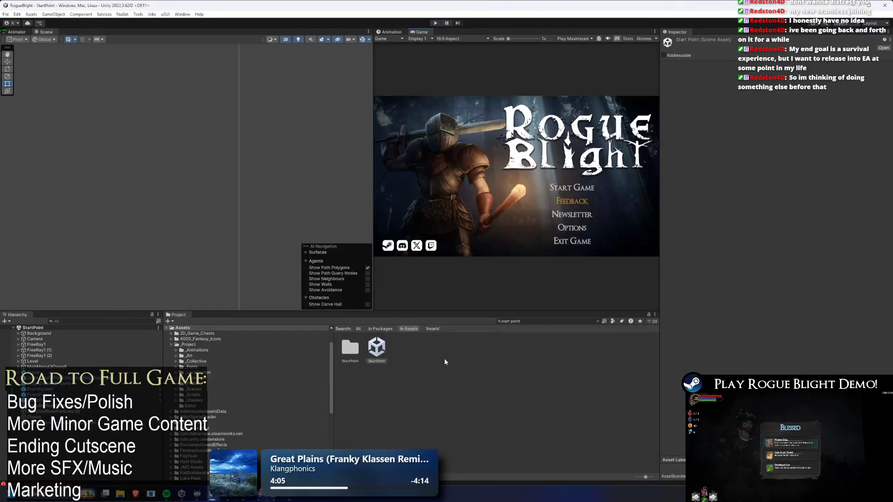
Open 4000_Fantasy_Icons > Weapons, search the Project for 'sword', and make the browser taller
key(BackSpace)
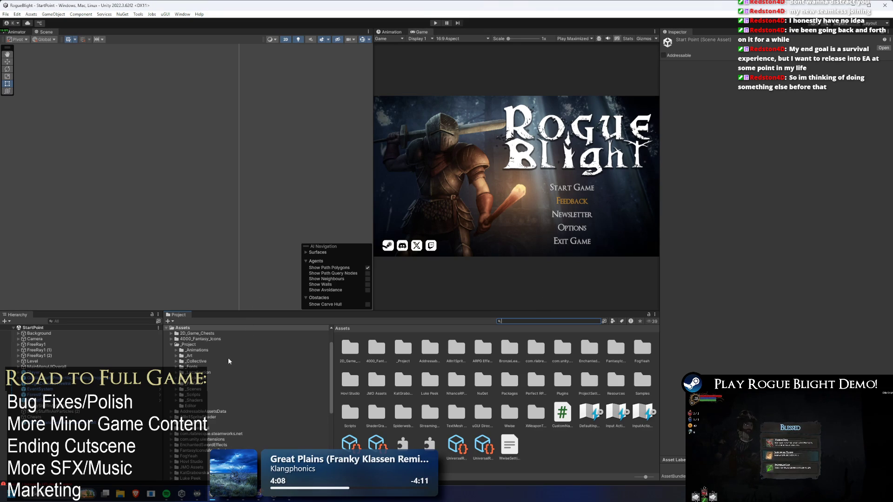
click(193, 339)
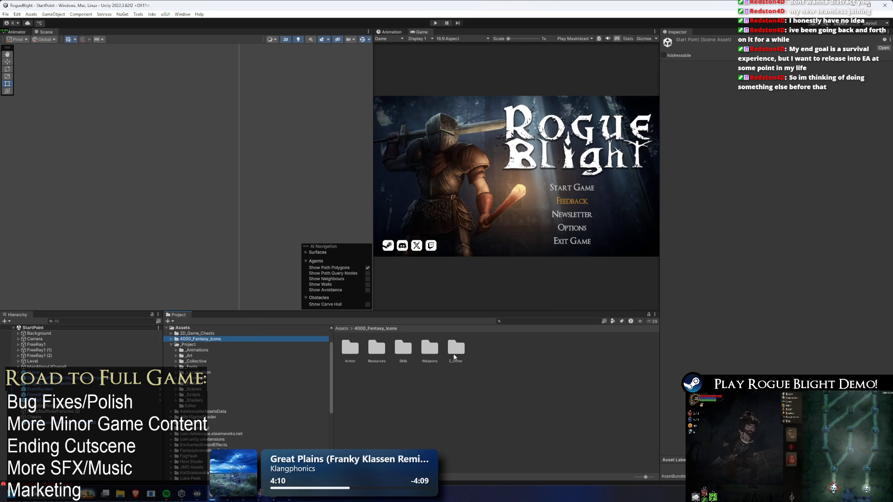
double_click(429, 350)
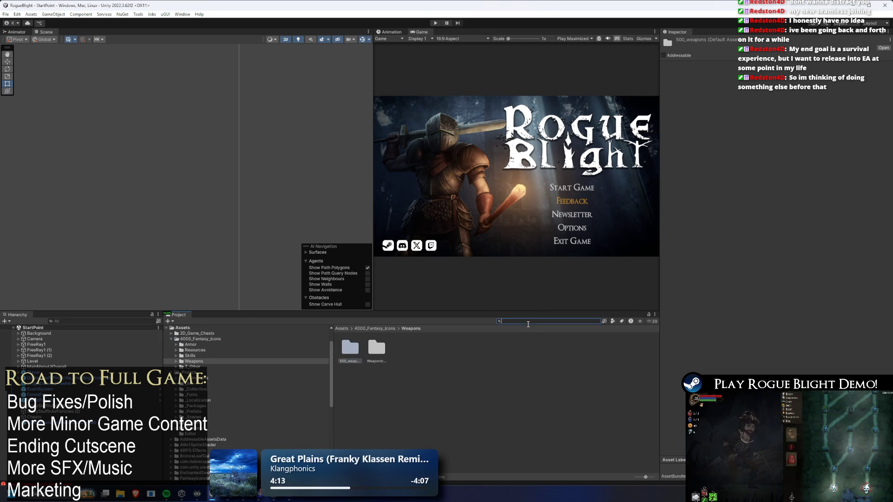
text(sword)
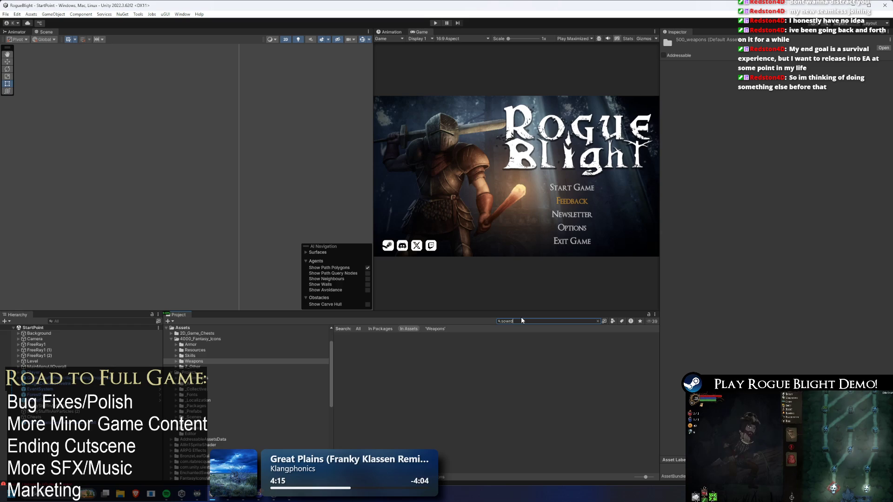
key(BackSpace)
key(BackSpace)
key(BackSpace)
text(word)
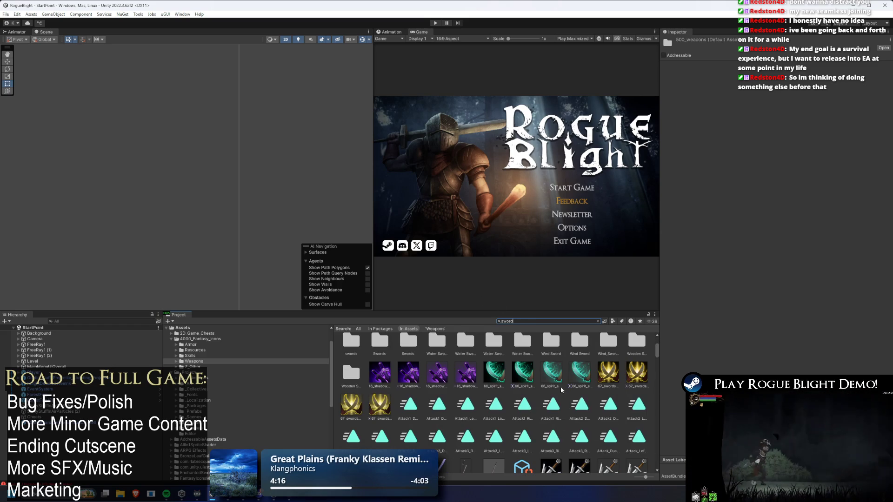
mouse_move(510, 313)
mouse_down()
mouse_move(509, 271)
mouse_move(459, 165)
mouse_up()
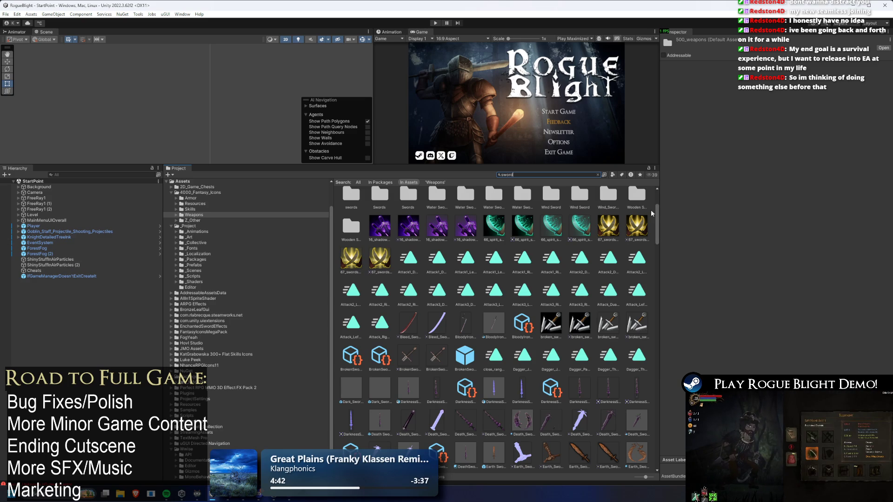
Widen the Project panel to show more icon columns and scroll the sword results to Sword_20
mouse_move(658, 213)
mouse_down()
mouse_move(681, 315)
mouse_move(676, 369)
mouse_move(658, 406)
mouse_up()
mouse_move(661, 407)
mouse_down()
mouse_move(680, 444)
mouse_move(682, 464)
mouse_move(674, 460)
mouse_up()
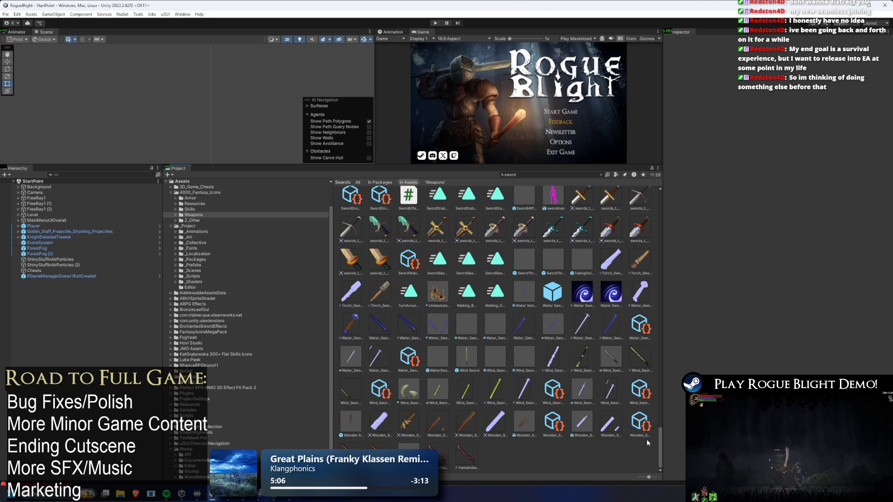
drag(660, 455, 681, 420)
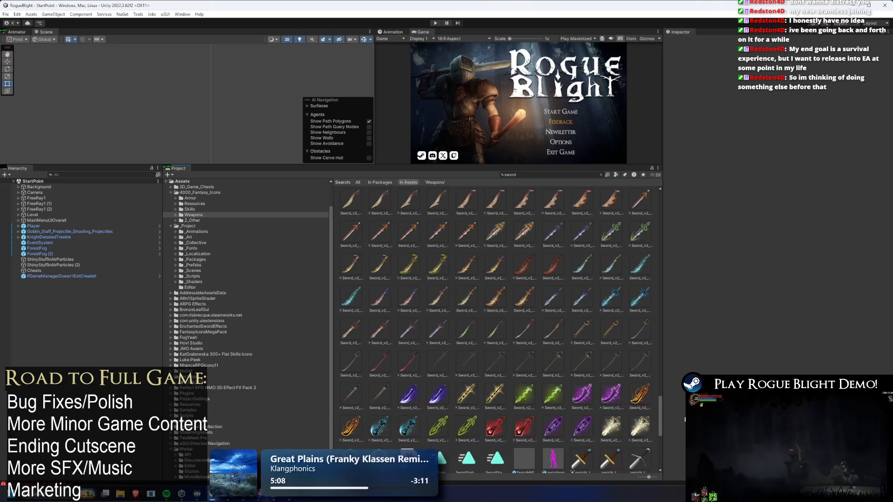
mouse_move(664, 383)
mouse_down()
mouse_move(698, 382)
mouse_move(711, 280)
mouse_move(692, 225)
mouse_up()
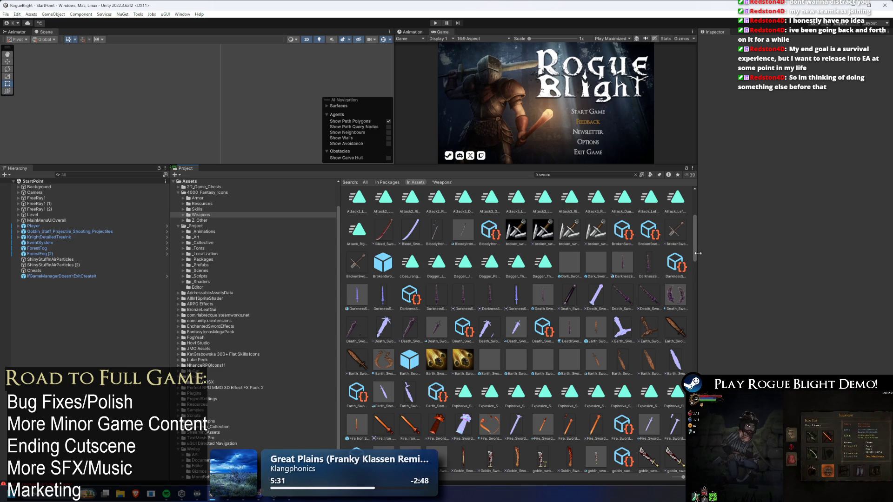
mouse_move(694, 253)
mouse_down()
mouse_move(683, 345)
mouse_move(718, 277)
mouse_move(729, 228)
mouse_move(734, 437)
mouse_up()
mouse_move(692, 460)
mouse_down()
mouse_move(682, 488)
mouse_move(738, 331)
mouse_move(738, 382)
mouse_up()
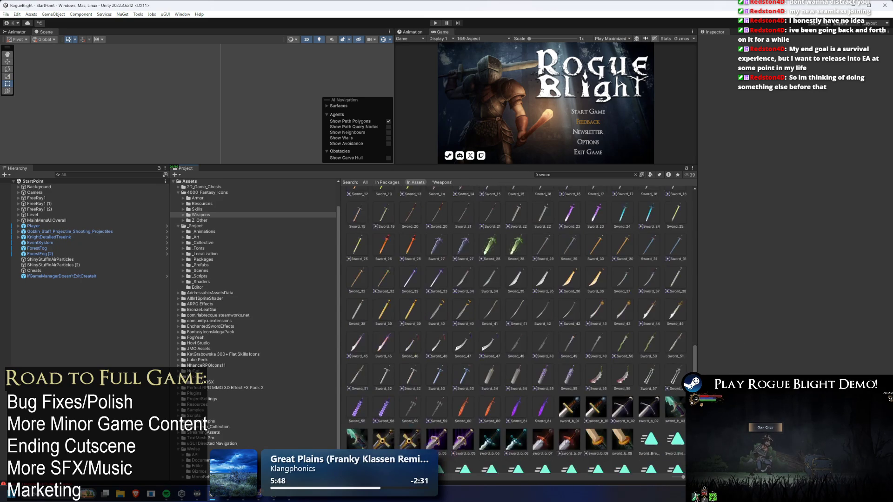
scroll(440, 260, up, 2)
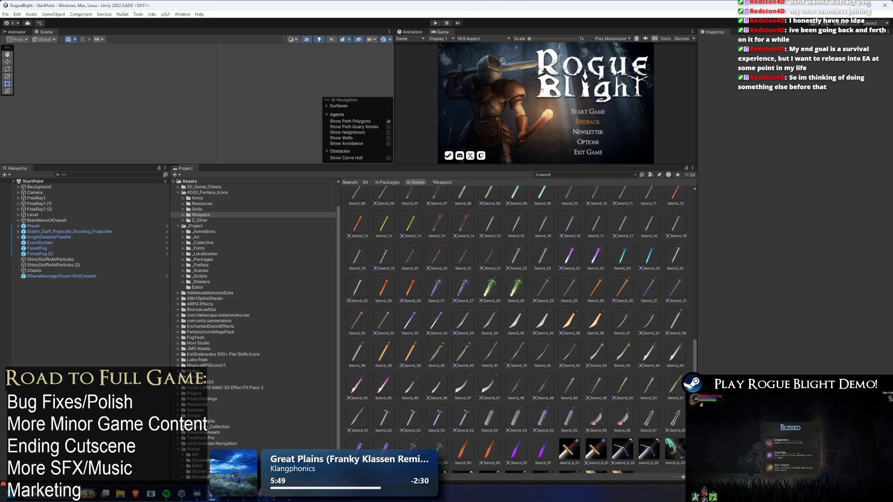
right_click(441, 260)
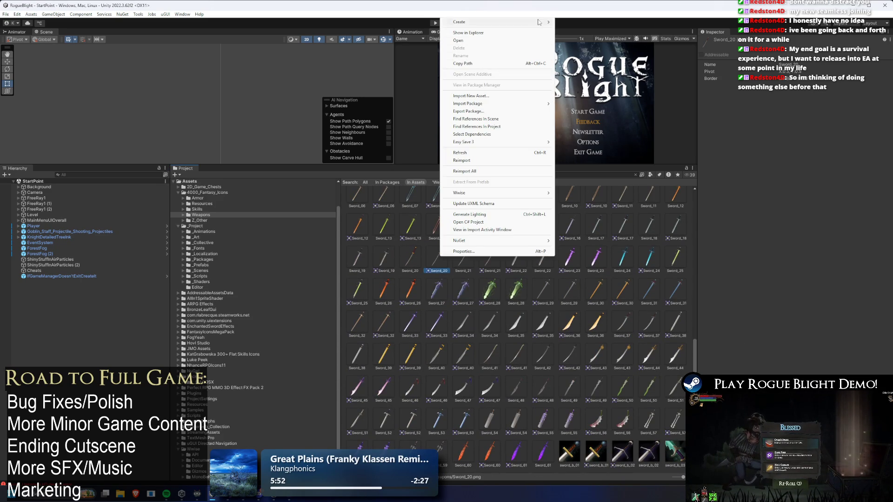
Select Sword_36 to show its import settings and scroll through the sword results
click(602, 322)
scroll(607, 322, down, 3)
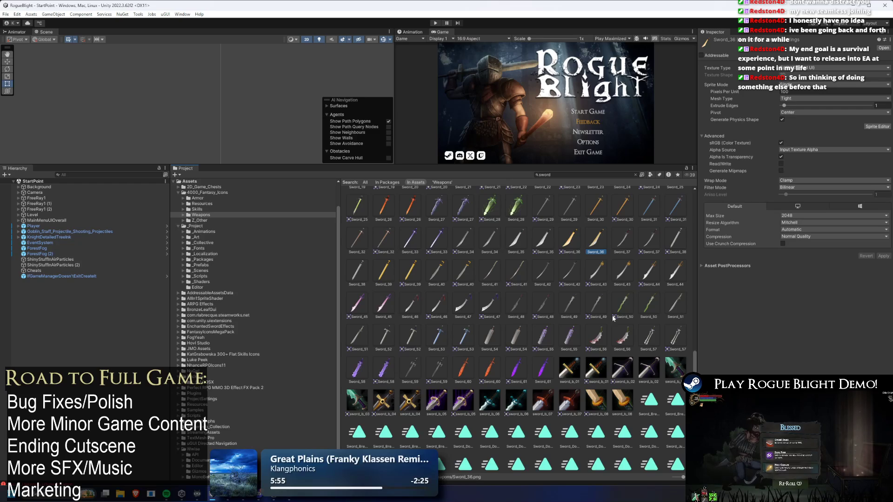
scroll(615, 317, down, 2)
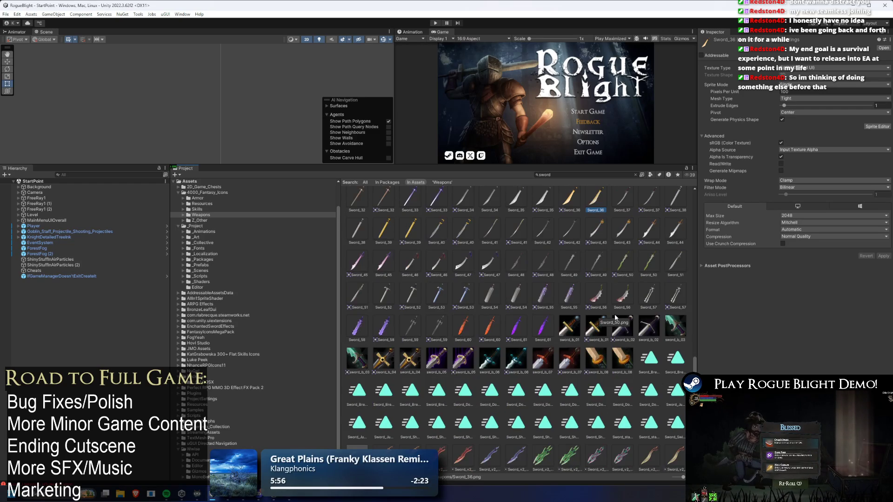
scroll(617, 317, up, 5)
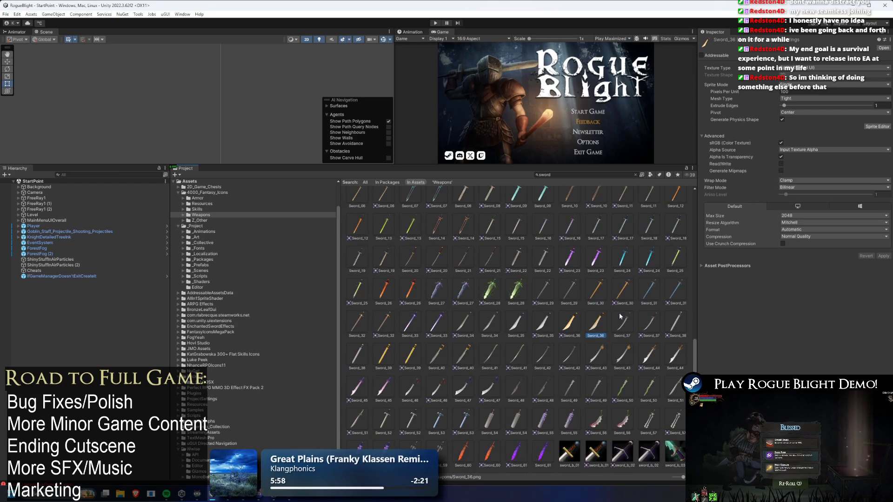
scroll(619, 316, up, 5)
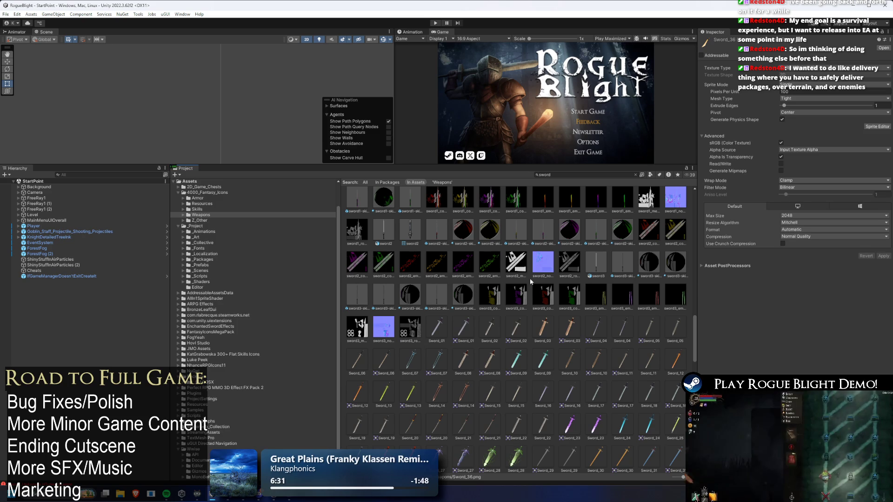
Scroll back up through the full list of sword search results and folders
scroll(577, 303, up, 1)
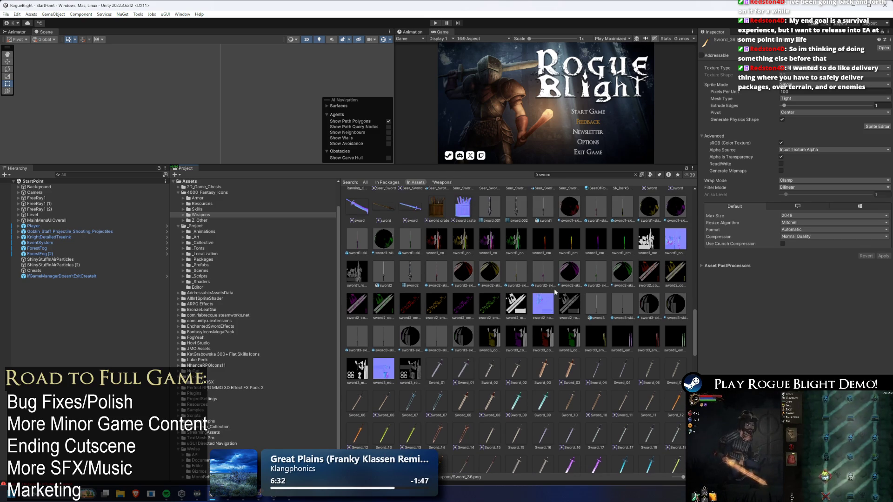
scroll(555, 292, up, 3)
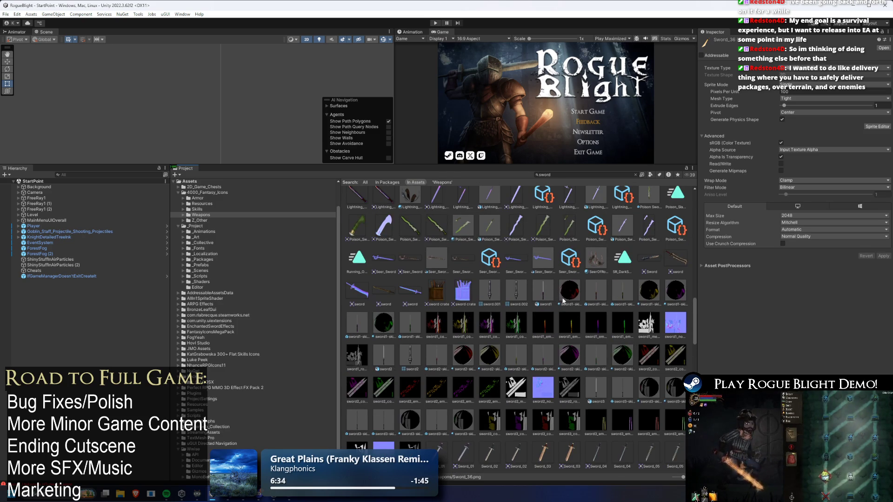
scroll(548, 293, up, 2)
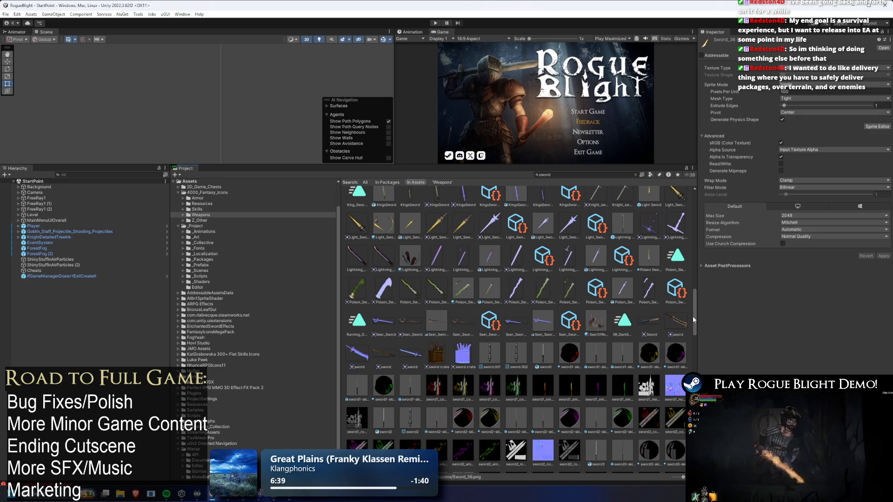
drag(695, 318, 696, 321)
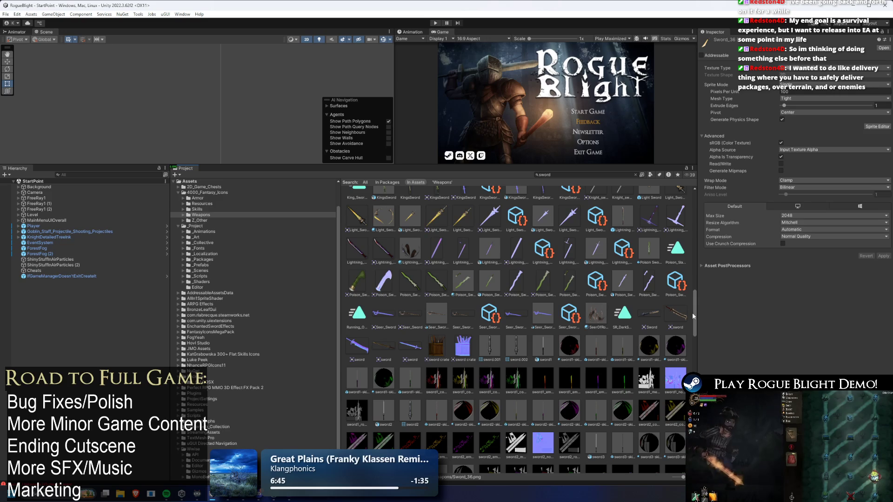
scroll(691, 314, up, 3)
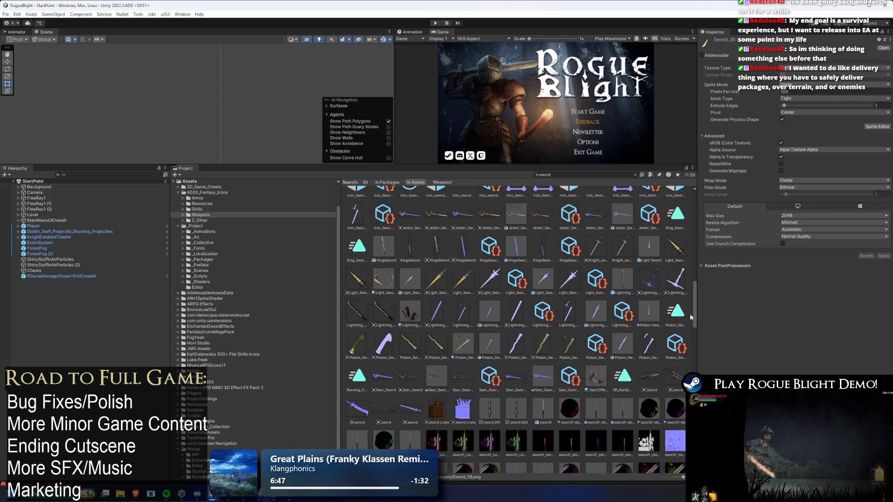
scroll(692, 297, up, 8)
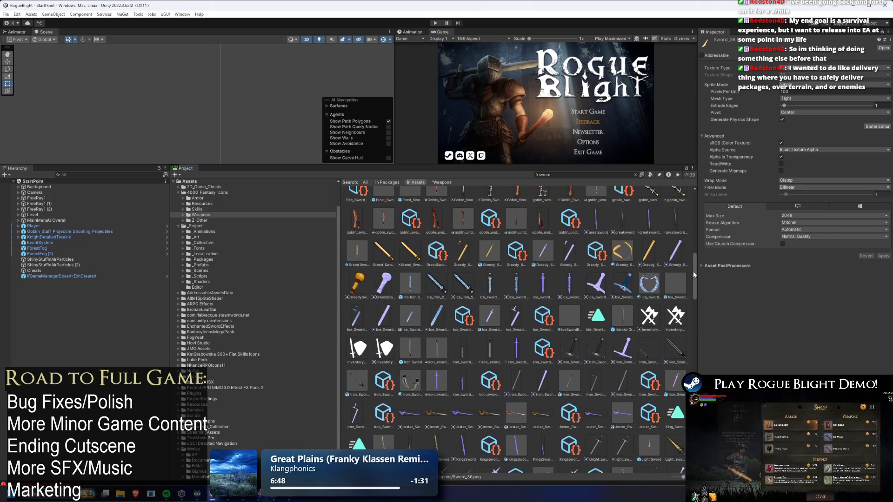
scroll(696, 257, up, 5)
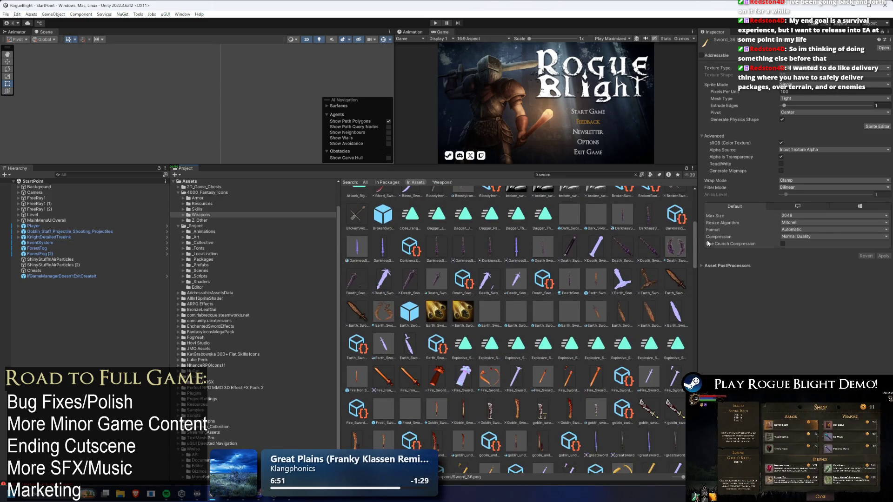
scroll(688, 246, up, 1)
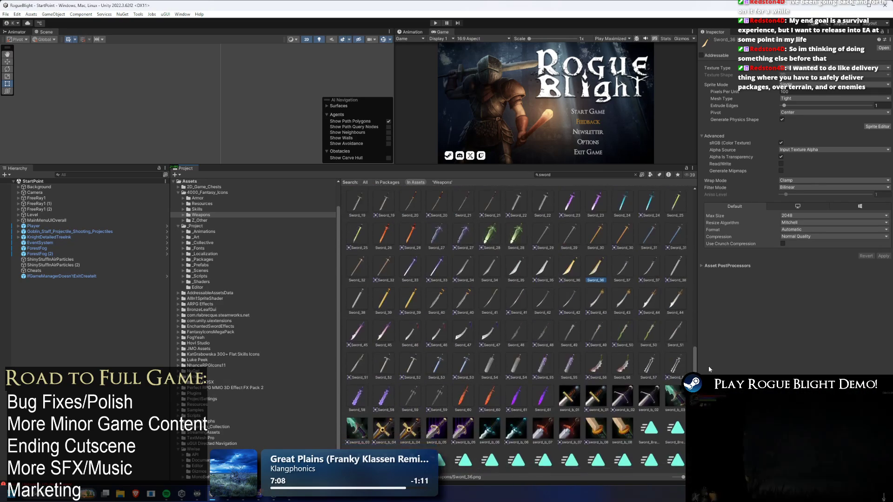
scroll(516, 330, down, 10)
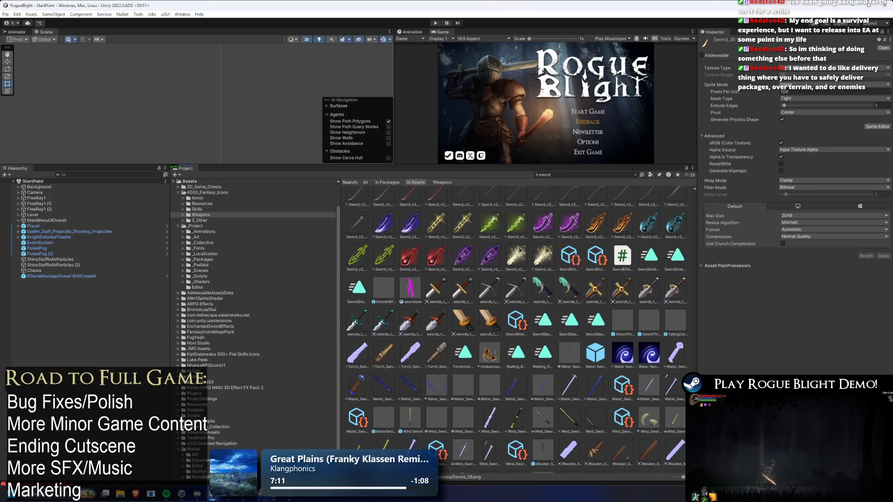
scroll(516, 330, down, 1)
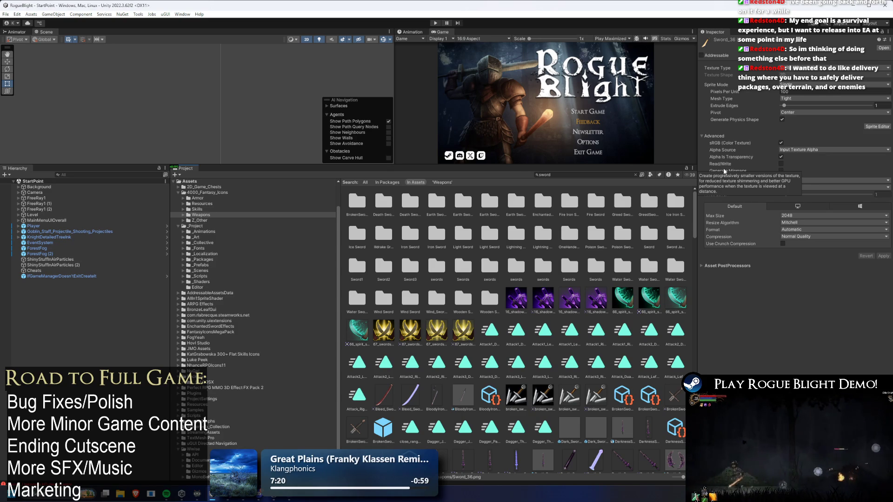
Widen the asset browser, clear the sword selection, and scroll the Project panel to the top
drag(697, 210, 702, 225)
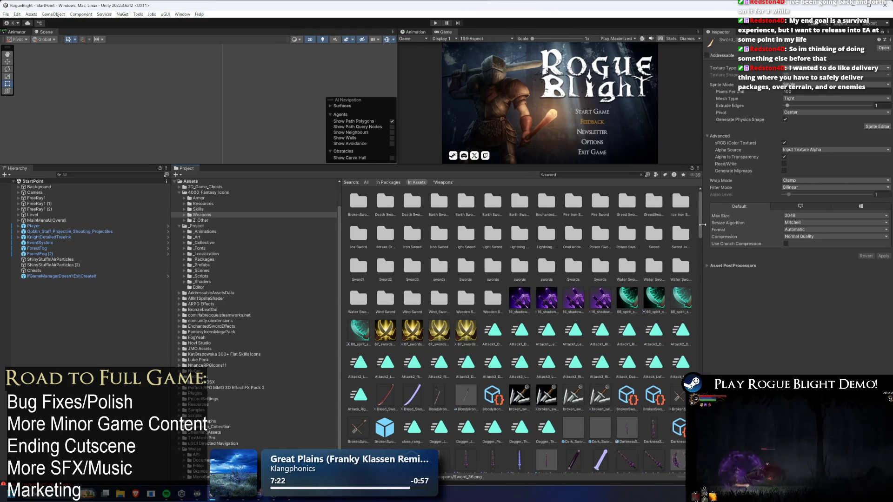
click(701, 265)
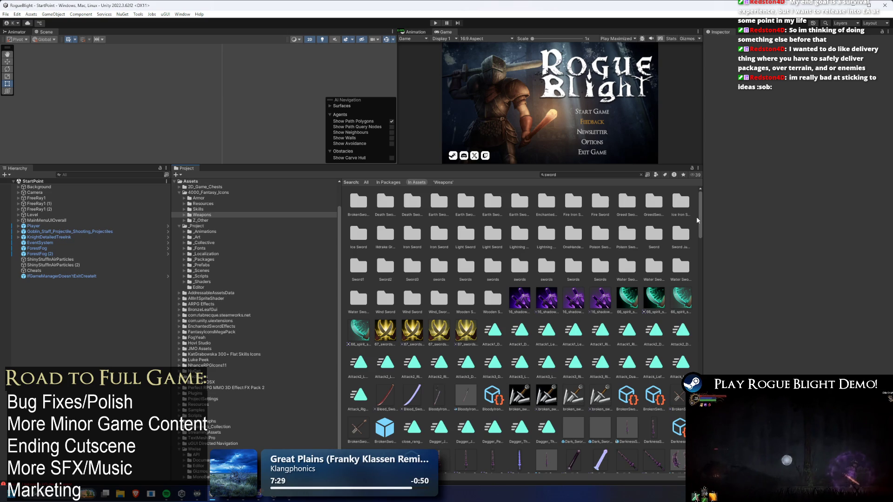
mouse_move(699, 218)
mouse_down()
mouse_move(713, 263)
mouse_move(710, 435)
mouse_move(718, 250)
mouse_move(707, 208)
mouse_move(709, 418)
mouse_up()
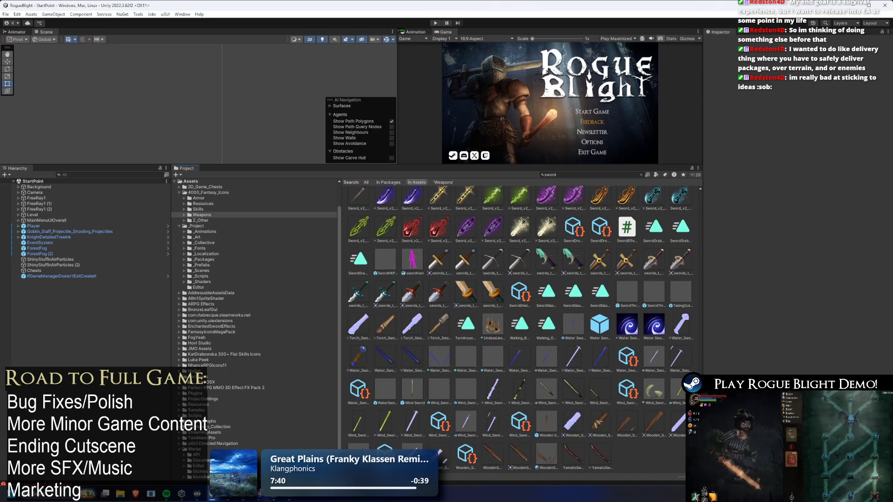
scroll(431, 325, up, 2)
scroll(519, 330, up, 1)
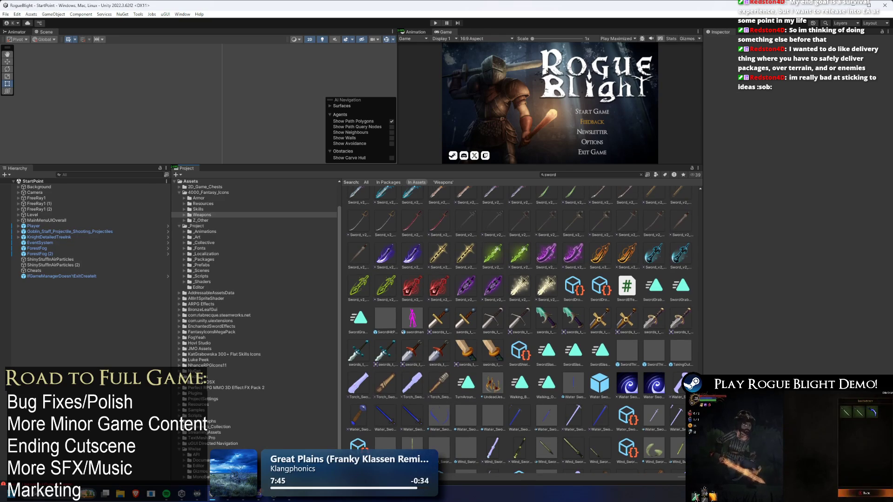
drag(700, 219, 701, 272)
scroll(699, 267, up, 10)
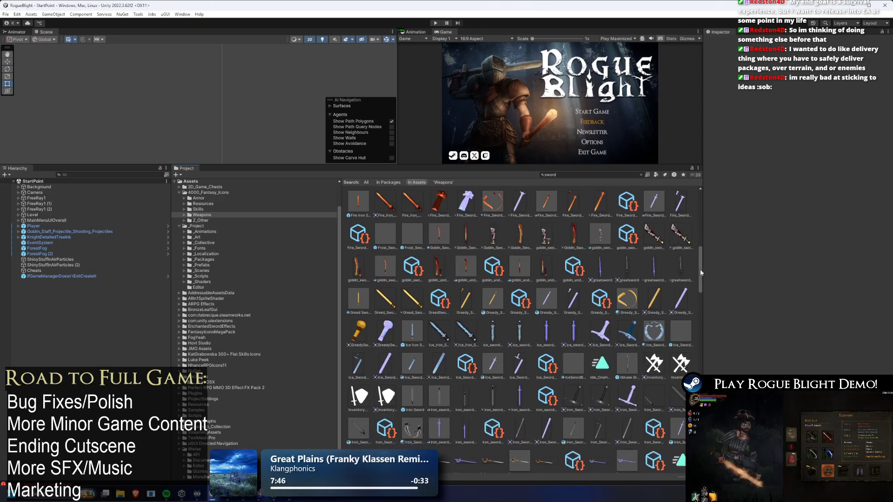
scroll(715, 275, down, 2)
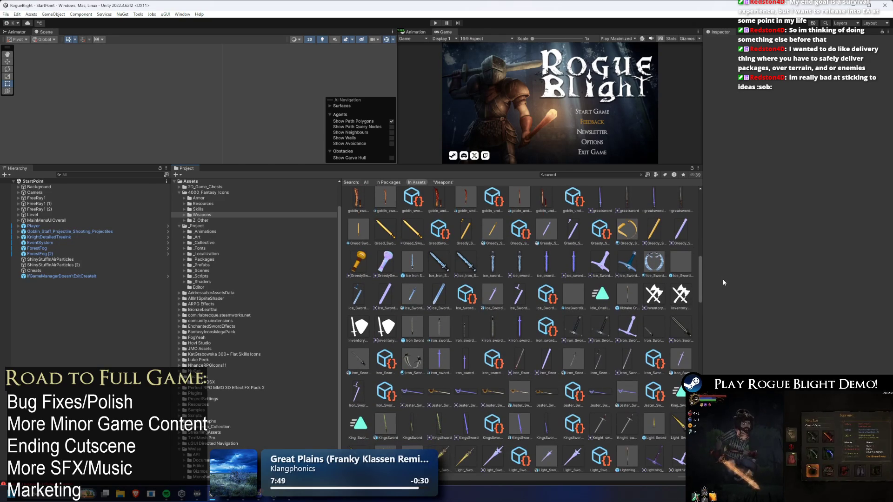
drag(723, 281, 720, 329)
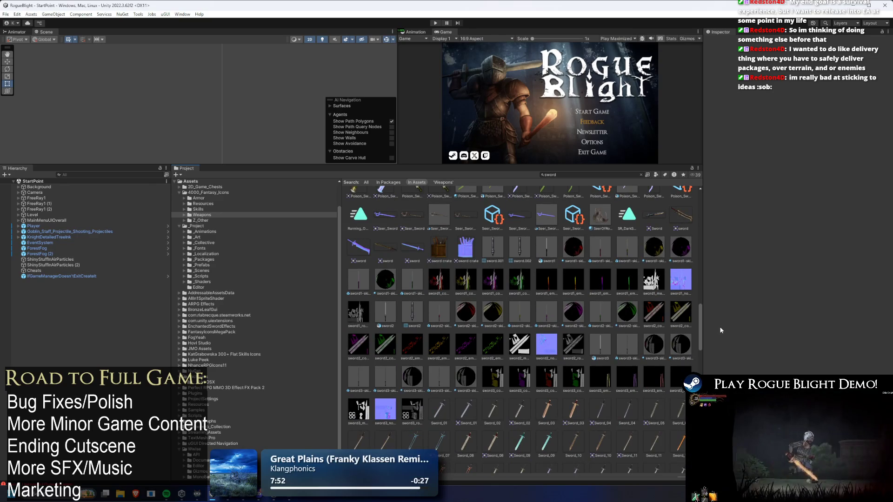
scroll(396, 261, up, 1)
scroll(396, 261, down, 2)
scroll(418, 272, up, 2)
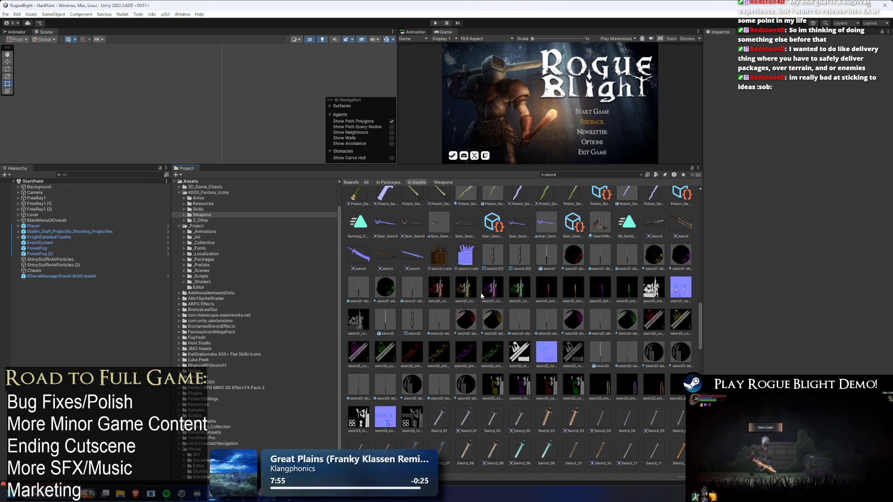
scroll(431, 274, down, 6)
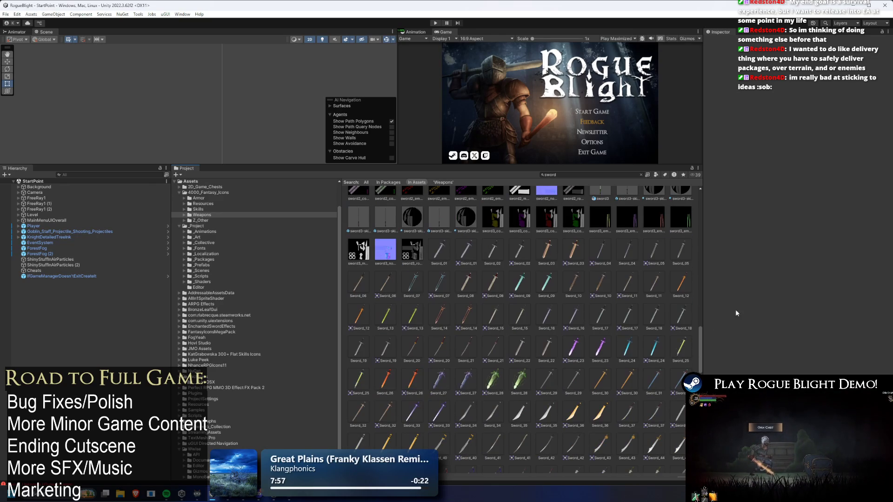
scroll(696, 340, up, 10)
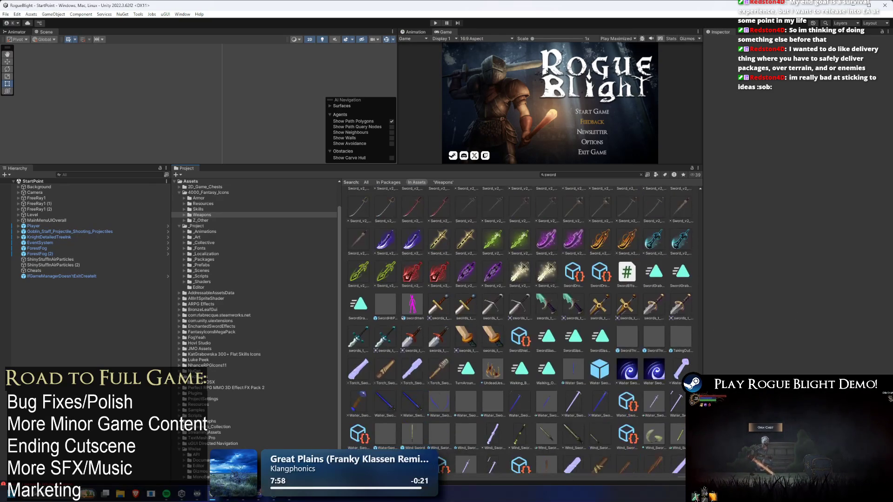
scroll(692, 260, up, 10)
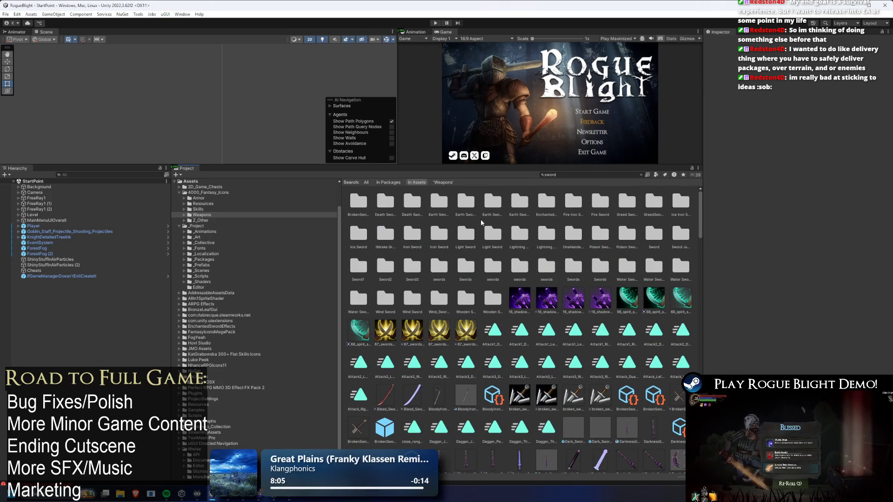
Reveal the Skills > 500_skill_icons2 folder from the Project tree in File Explorer
click(216, 209)
key(Down)
key(Right)
key(Up)
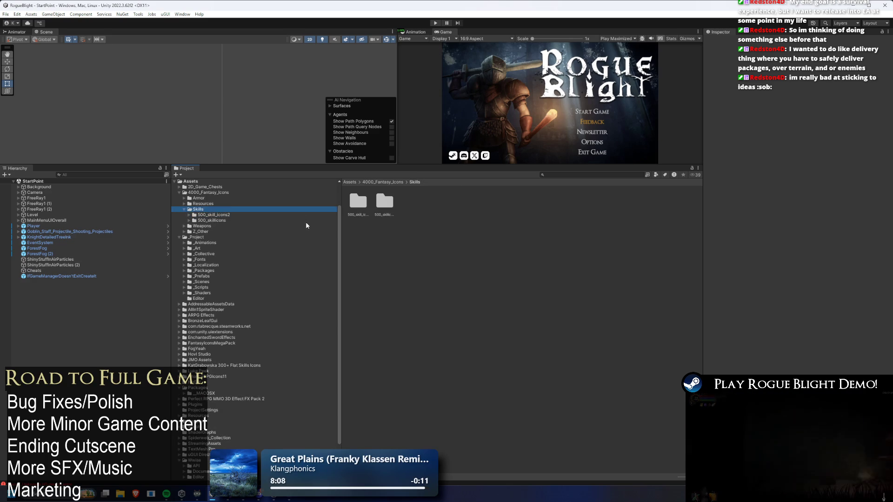
key(Down)
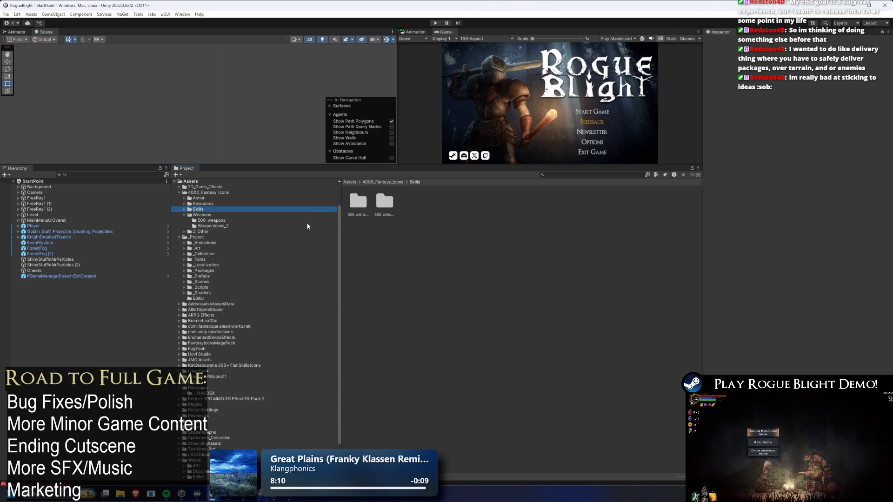
key(Left)
key(Up)
key(Right)
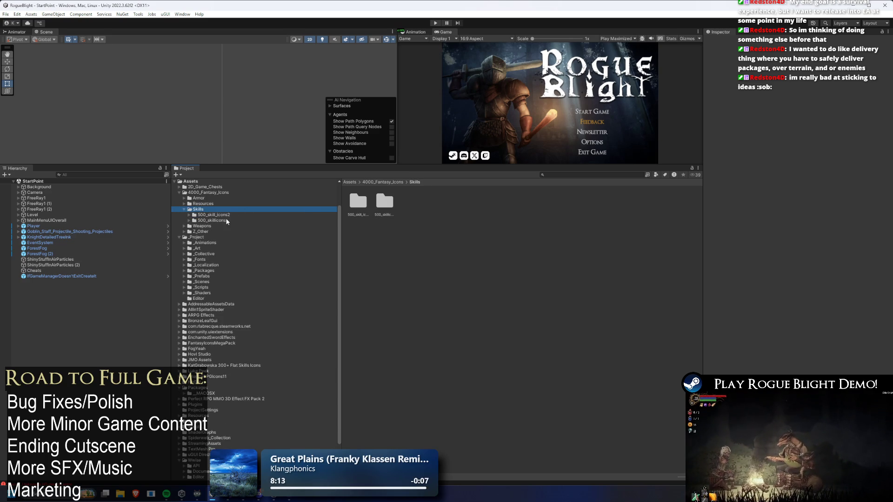
right_click(224, 214)
click(258, 228)
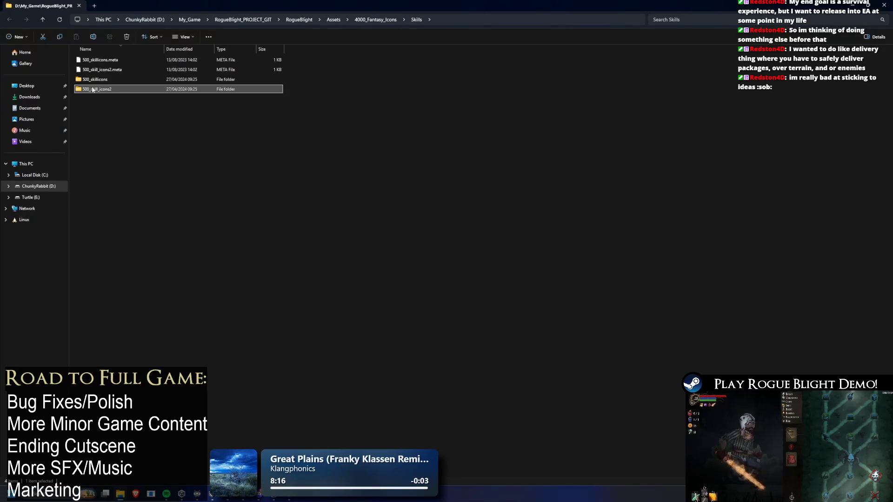
Browse the 500_skill_icons2, Skill_nobg, Skill_standart, Bonus_2 and Nobg icon folders
double_click(95, 90)
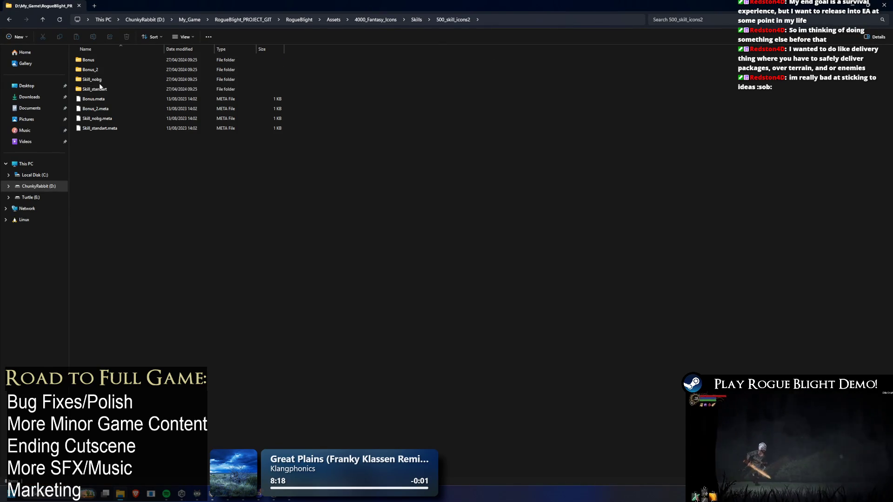
double_click(95, 79)
scroll(574, 149, down, 15)
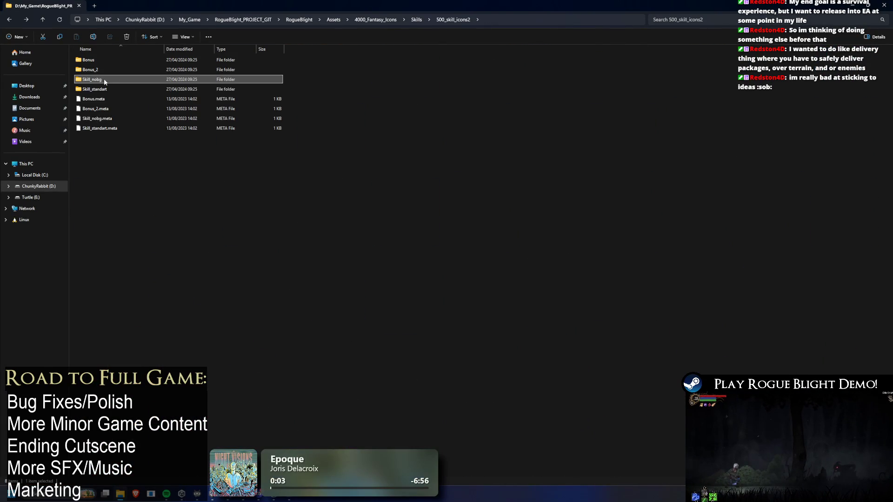
double_click(100, 88)
key(alt+Left)
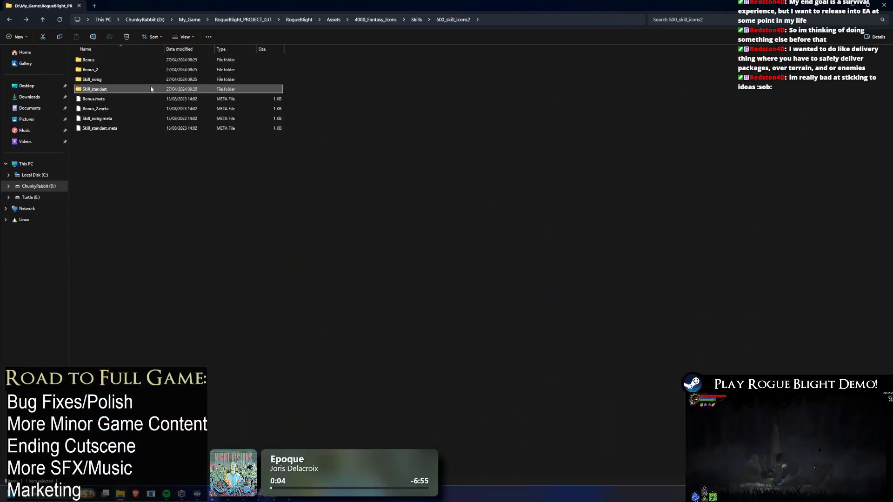
double_click(116, 69)
double_click(138, 60)
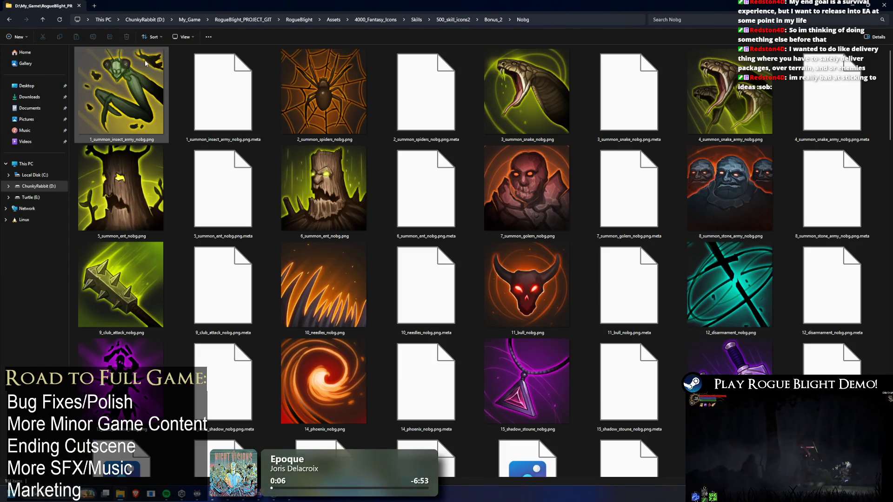
key(alt+Left)
Browse 4000_Fantasy_Icons > Z_Other's fr_bg, Bonus_icons and skill_b_No_bg folders, then reach Assets
click(428, 19)
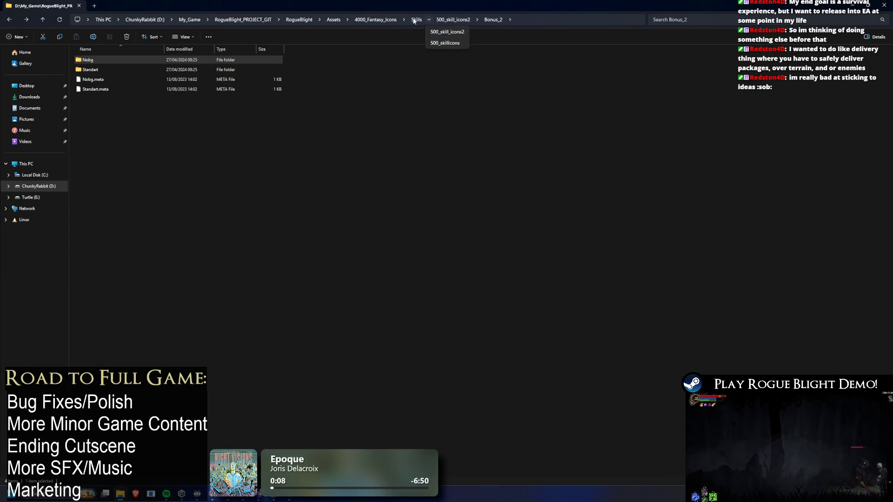
click(375, 19)
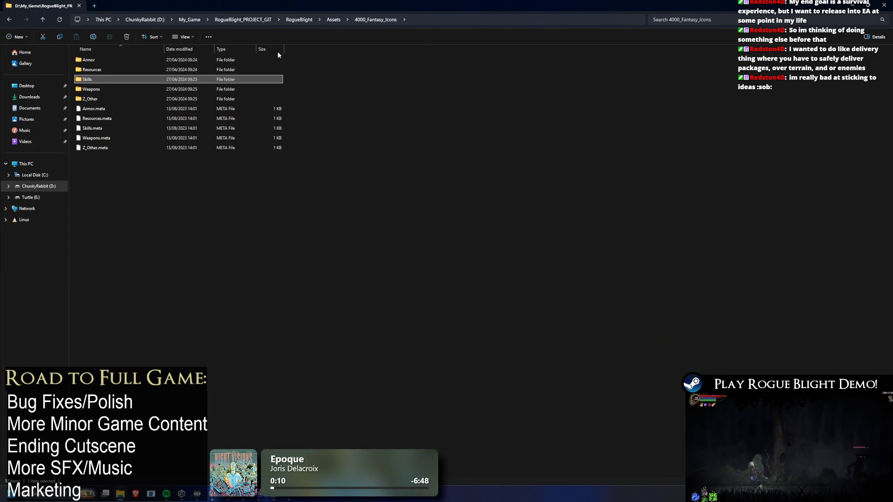
click(116, 70)
click(80, 90)
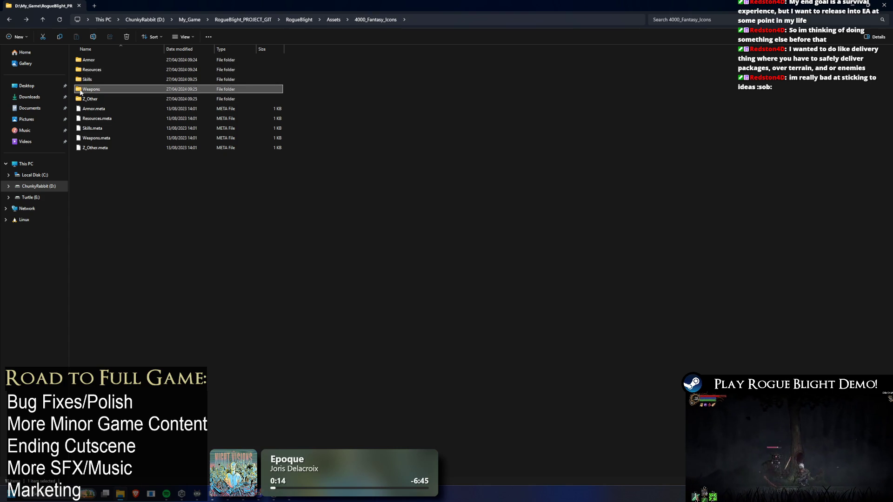
double_click(90, 99)
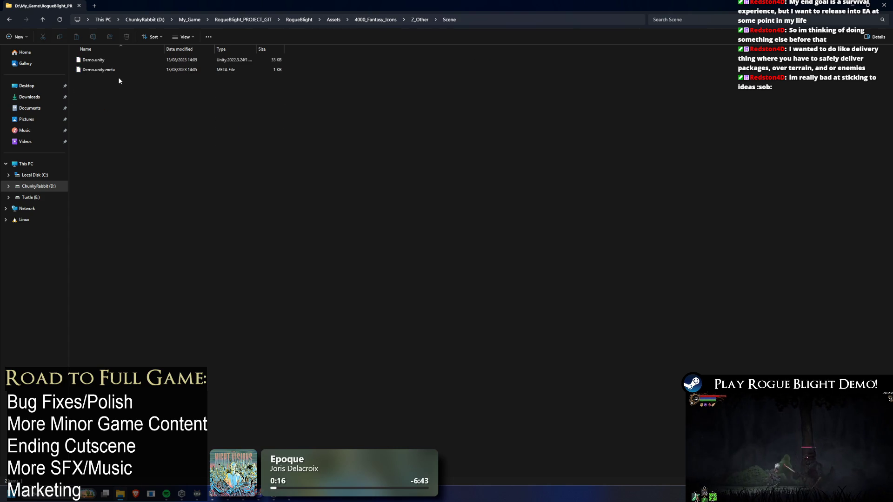
double_click(111, 69)
key(alt+Left)
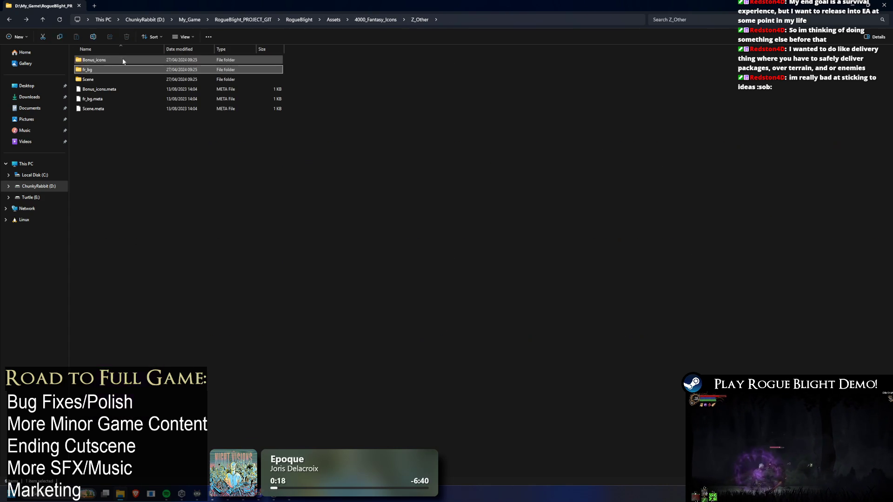
double_click(105, 61)
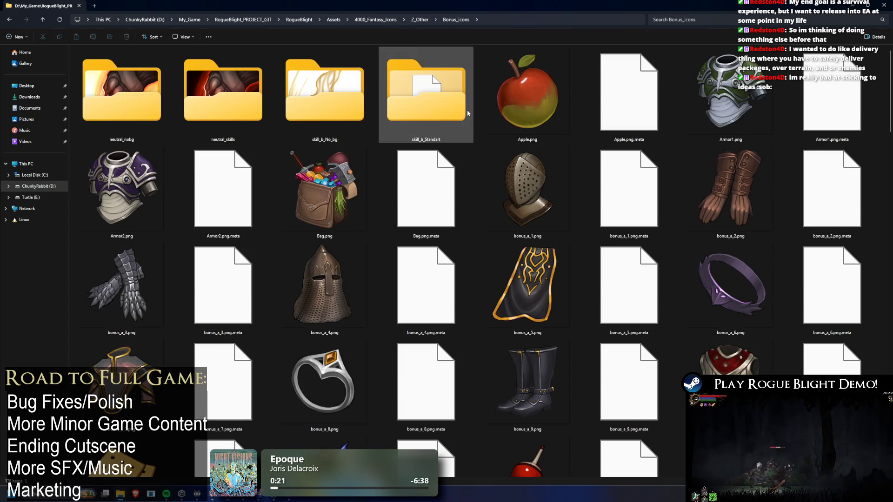
scroll(465, 118, down, 10)
scroll(468, 117, down, 15)
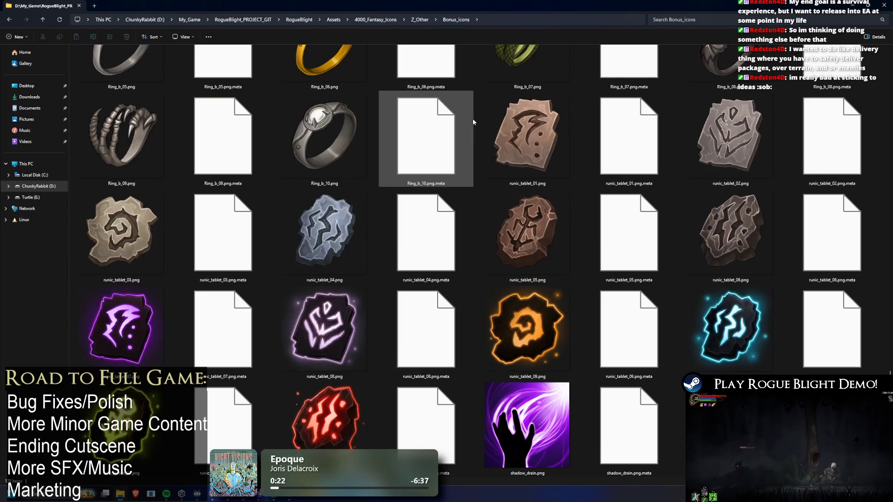
scroll(442, 126, up, 20)
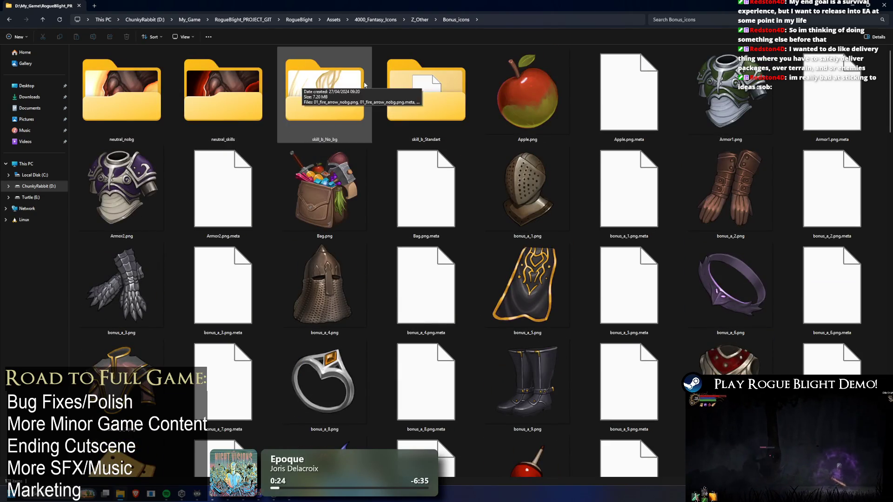
double_click(358, 84)
key(alt+Left)
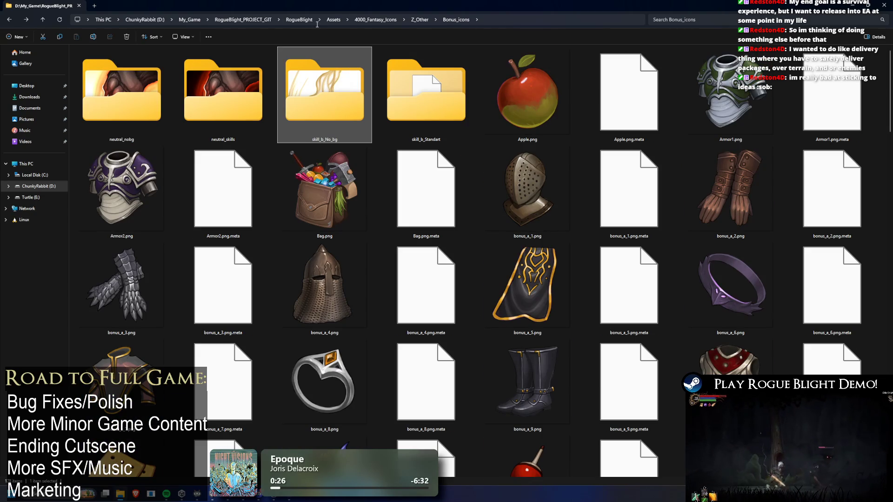
click(334, 20)
Open the KatGrabowska 300+ Flat Skills Icons flat_skills_icons_no_color folder and peek at bard
click(116, 98)
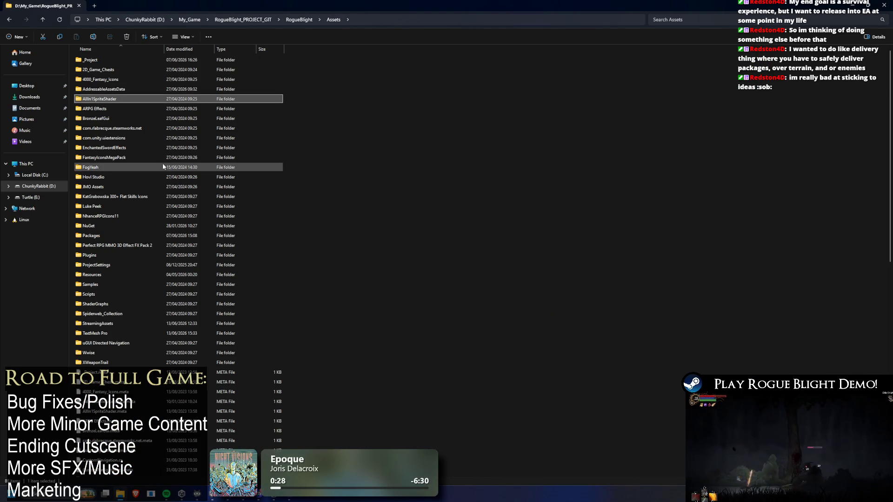
double_click(143, 197)
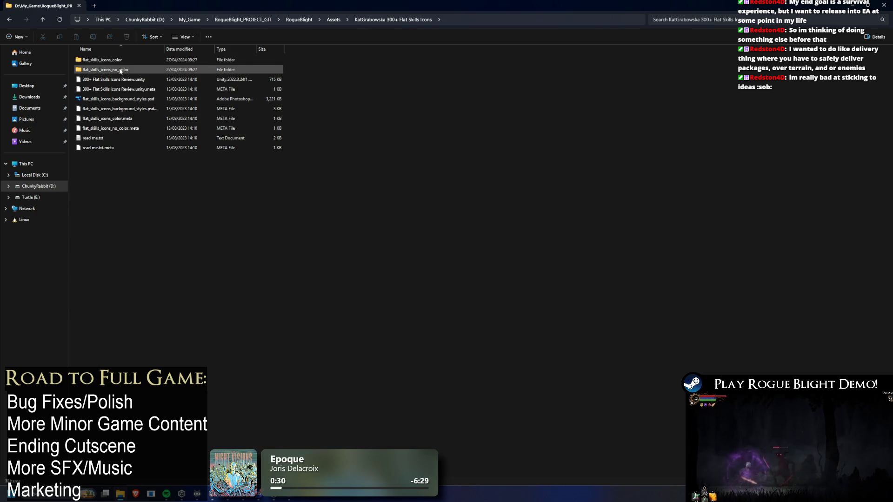
double_click(125, 69)
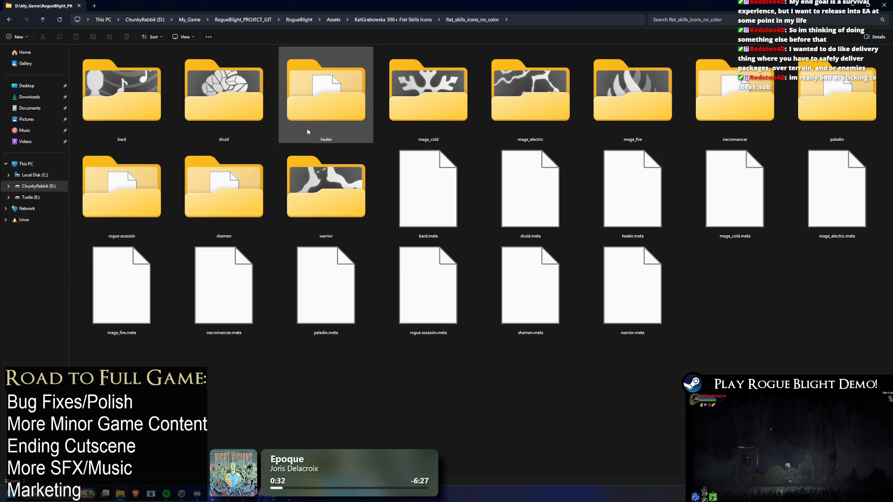
double_click(142, 87)
key(alt+Left)
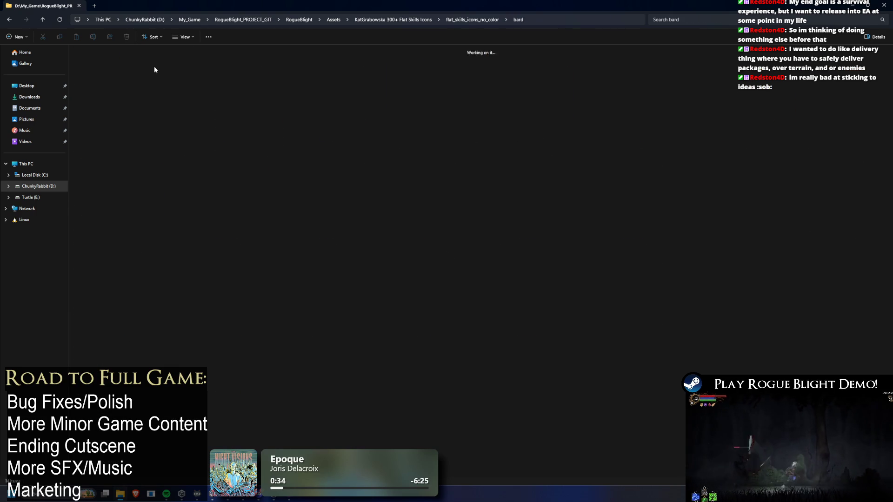
Show the druid icons as extra-large thumbnails and scroll through them
double_click(229, 82)
right_click(384, 91)
mouse_move(386, 91)
click(448, 90)
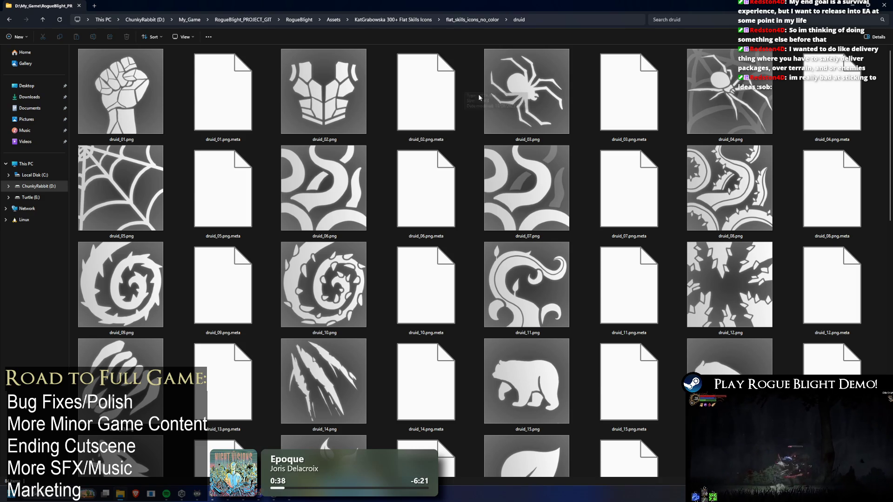
scroll(520, 169, down, 4)
scroll(534, 111, down, 5)
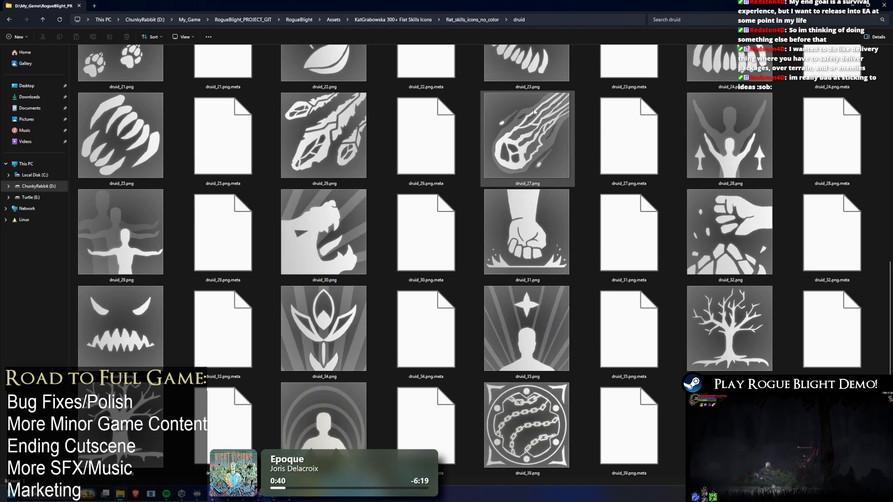
scroll(534, 112, down, 2)
key(alt+Up)
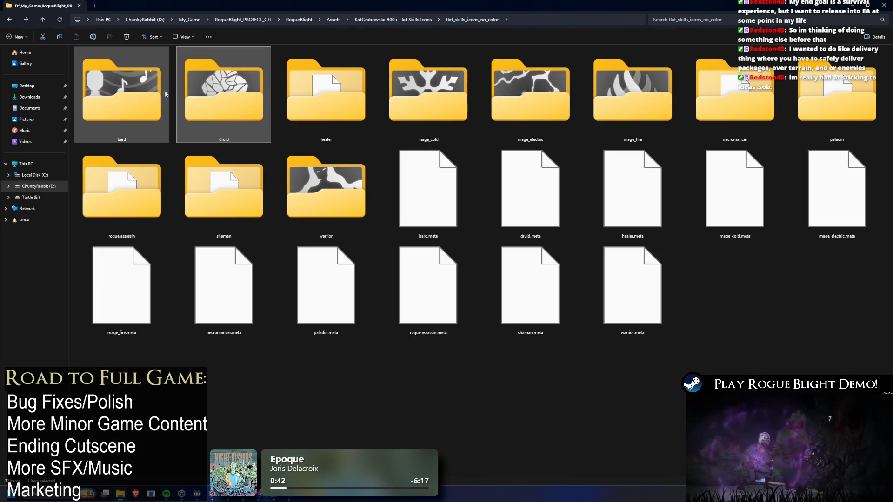
Show the bard icons as extra-large thumbnails
double_click(134, 84)
right_click(382, 87)
mouse_move(421, 92)
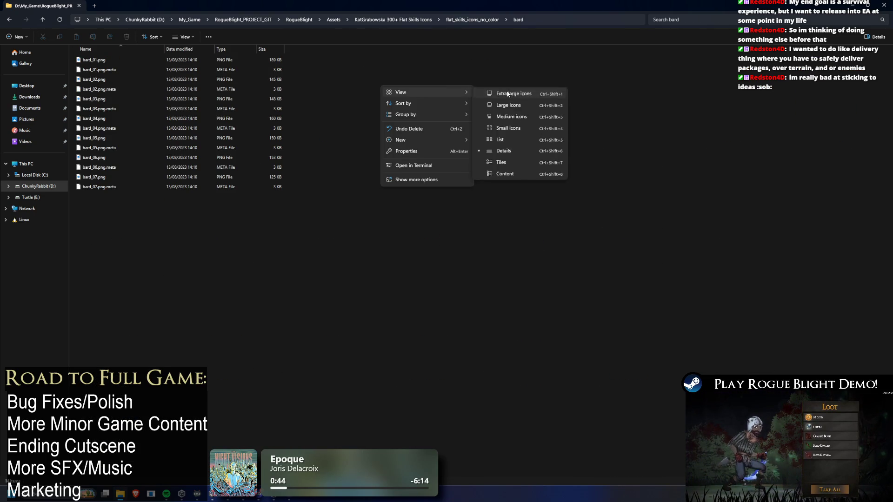
click(506, 92)
key(alt+Up)
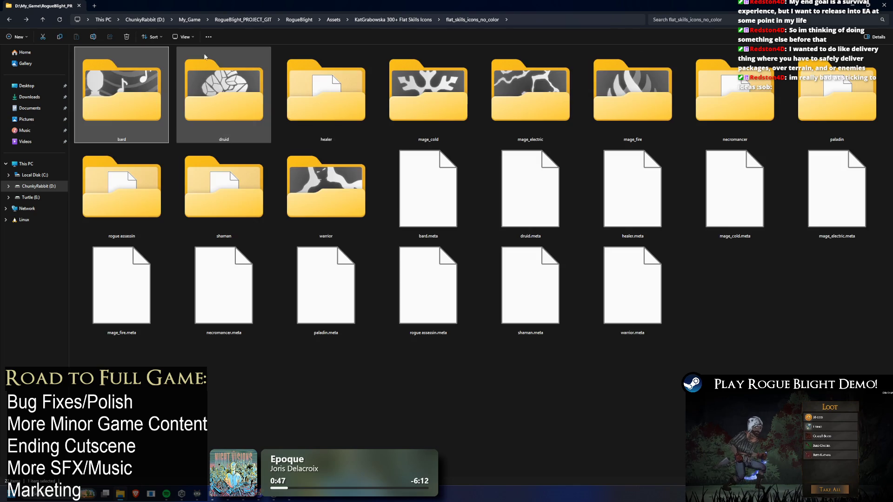
Show the healer icons as extra-large thumbnails and scroll through them
double_click(331, 99)
key(alt+Up)
double_click(362, 76)
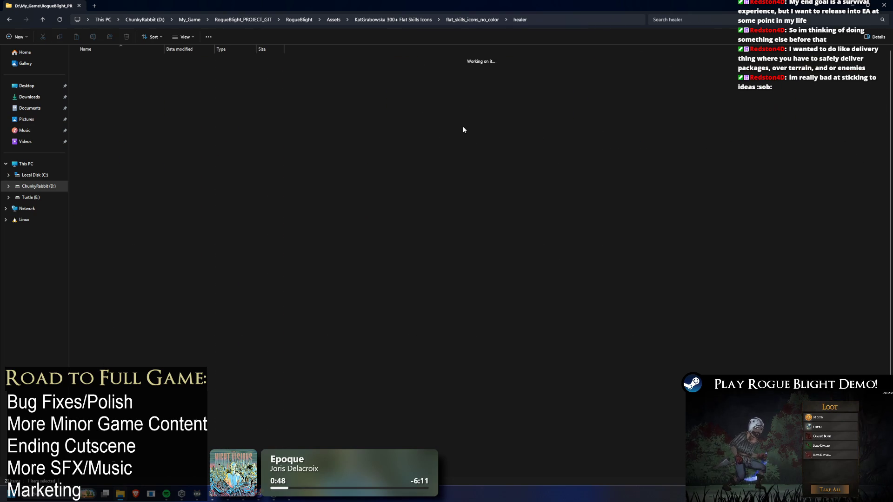
right_click(415, 110)
mouse_move(435, 113)
click(549, 112)
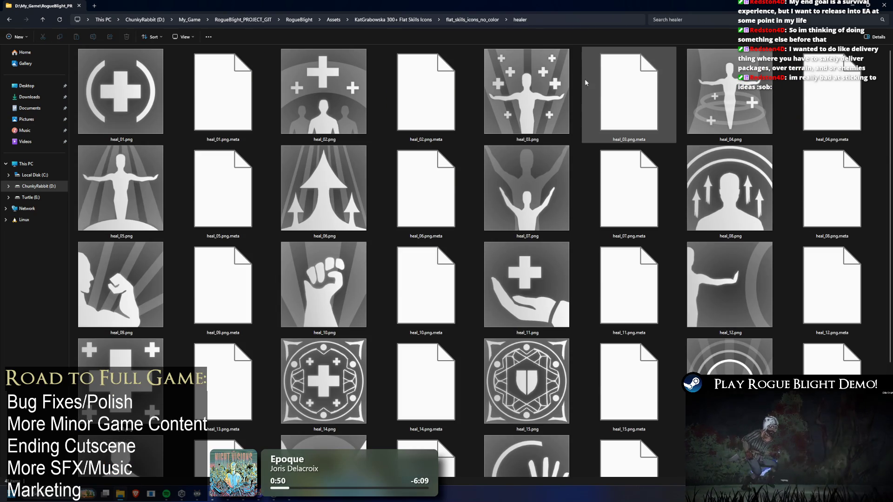
scroll(592, 87, down, 3)
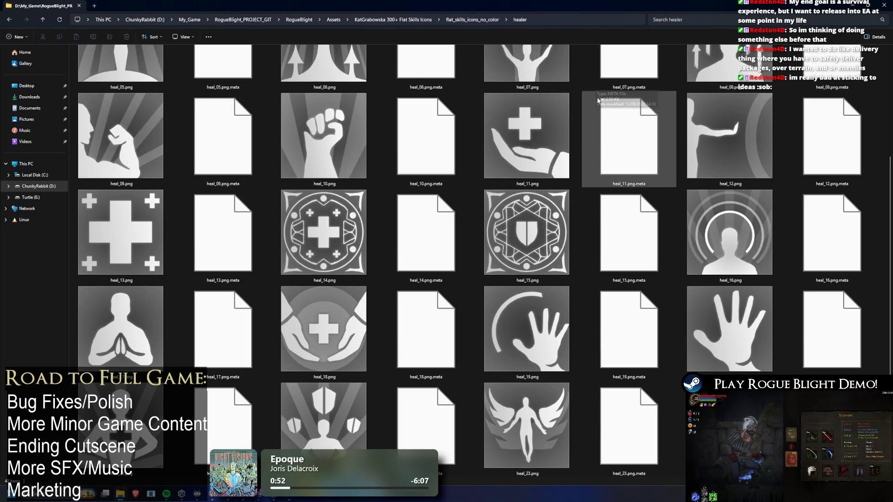
scroll(586, 93, up, 3)
key(alt+Left)
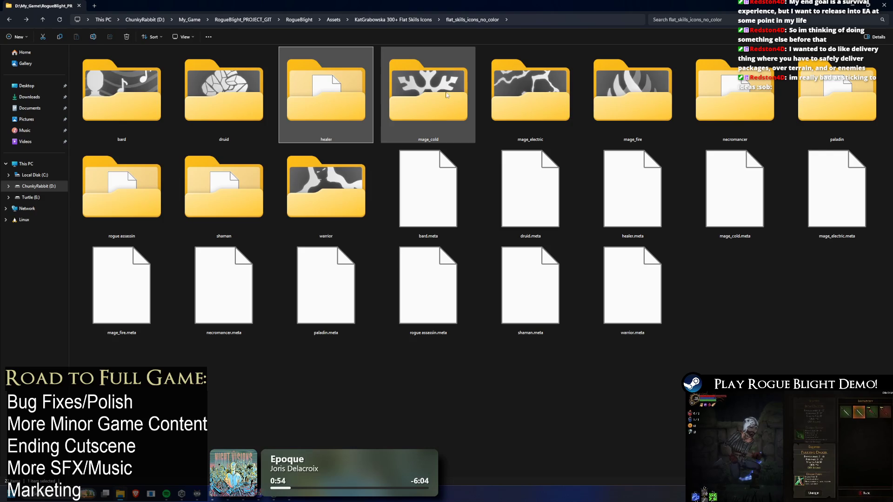
Show the mage_cold and mage_electric icons as extra-large thumbnails
key(ctrl+shift+6)
right_click(489, 124)
mouse_move(500, 130)
click(581, 130)
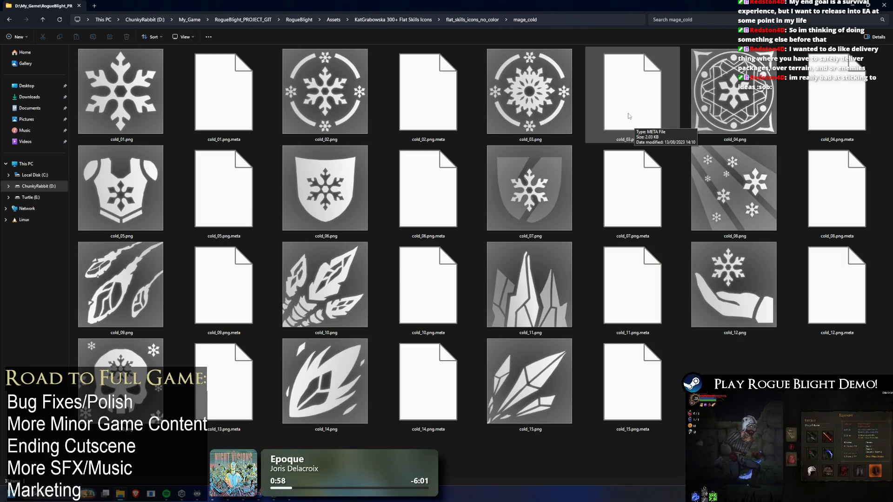
key(alt+Left)
double_click(561, 82)
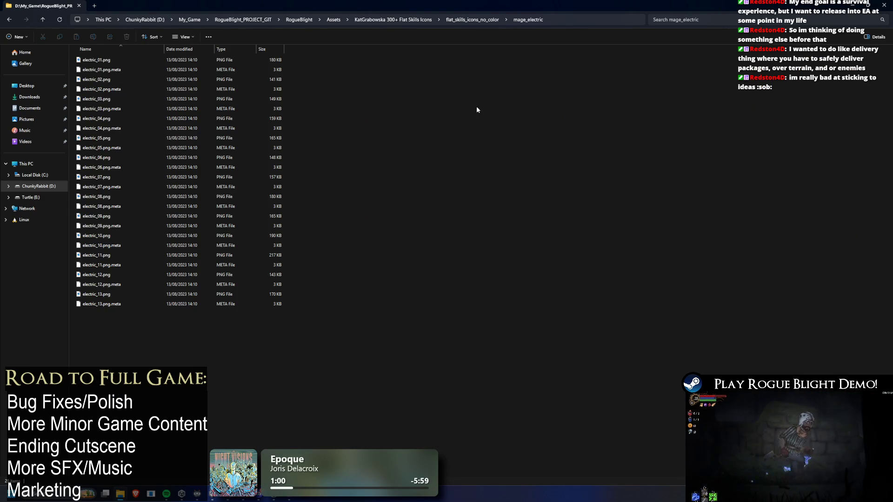
right_click(450, 115)
mouse_move(517, 122)
click(602, 123)
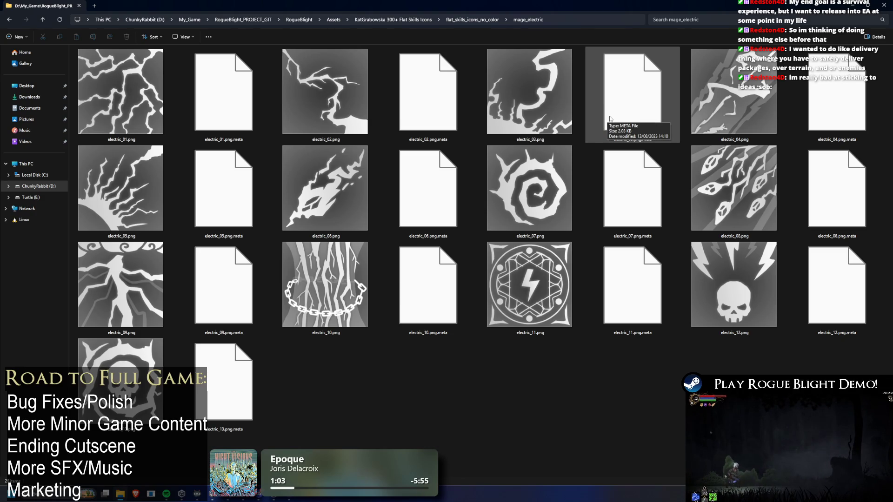
key(alt+Left)
Show the mage_fire icons as extra-large thumbnails and scroll through them
double_click(609, 63)
right_click(450, 123)
mouse_move(495, 130)
click(588, 127)
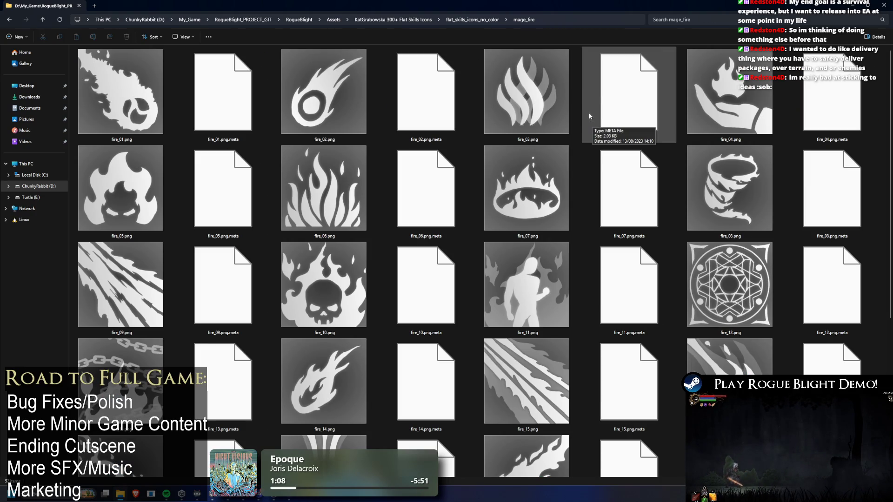
scroll(595, 117, down, 5)
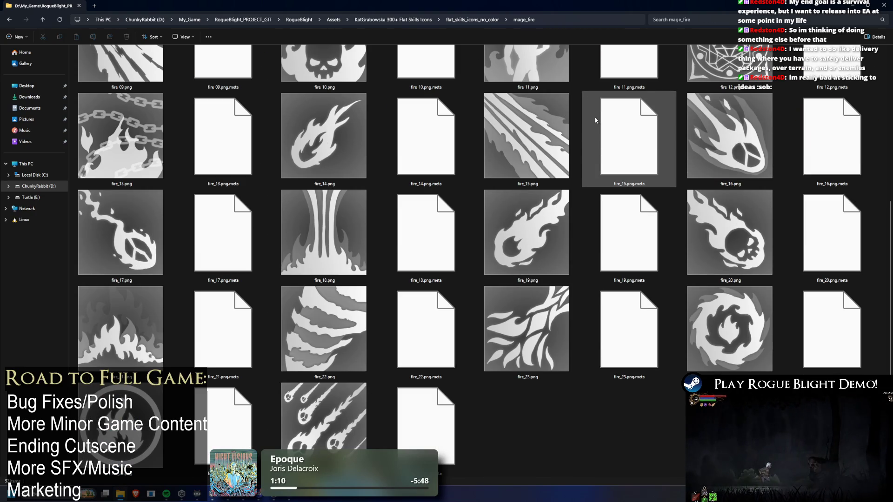
scroll(589, 115, up, 5)
key(alt+Left)
double_click(710, 100)
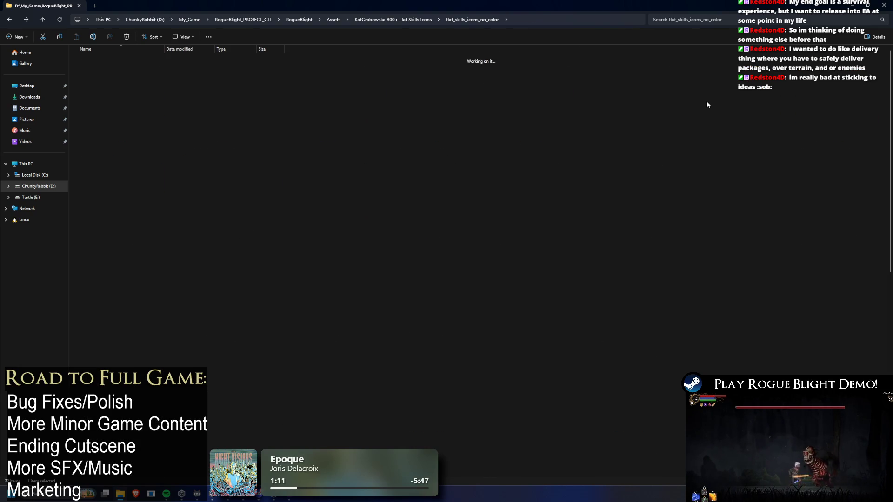
Show the necromancer icons as extra-large thumbnails and scroll through them
right_click(484, 107)
mouse_move(533, 114)
click(627, 116)
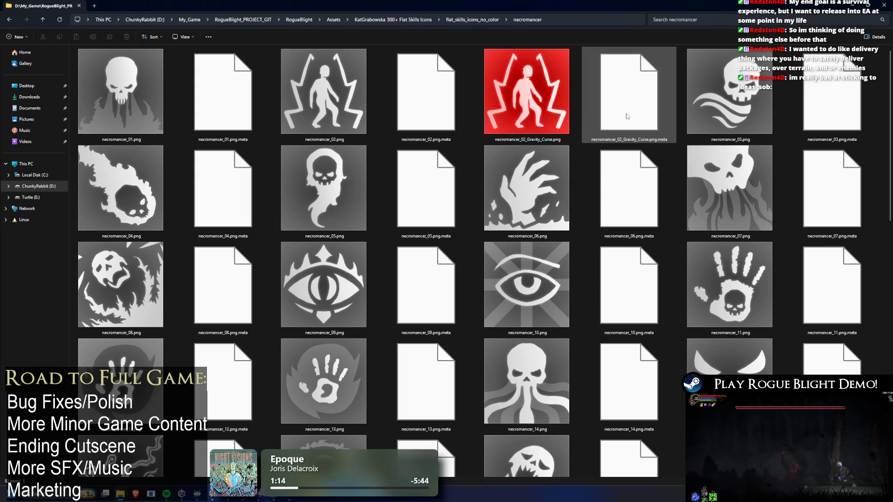
scroll(625, 119, down, 5)
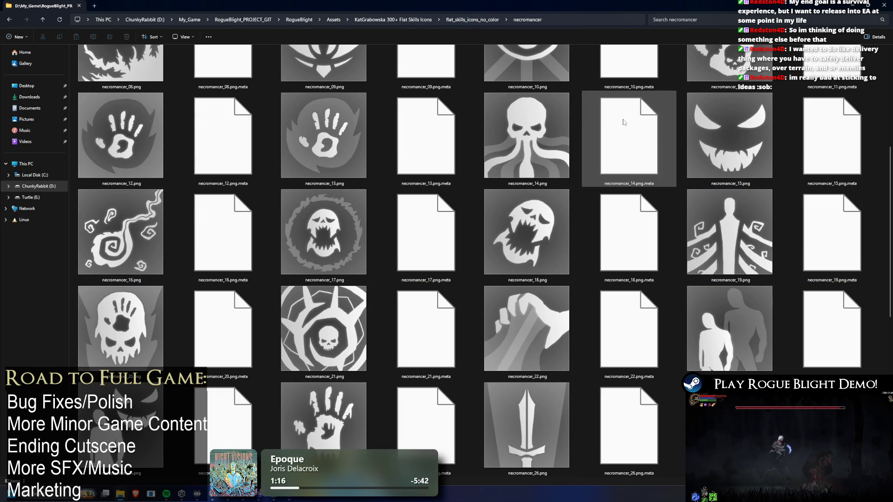
scroll(623, 122, down, 6)
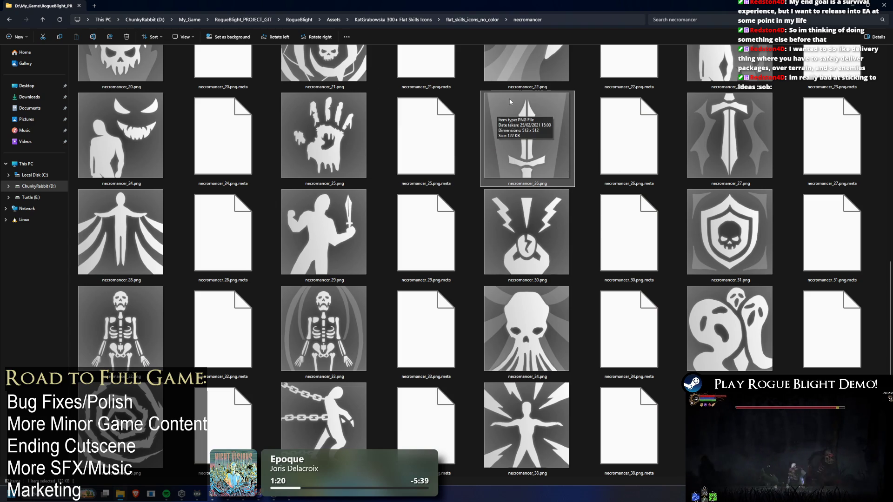
scroll(745, 111, up, 5)
scroll(787, 113, down, 5)
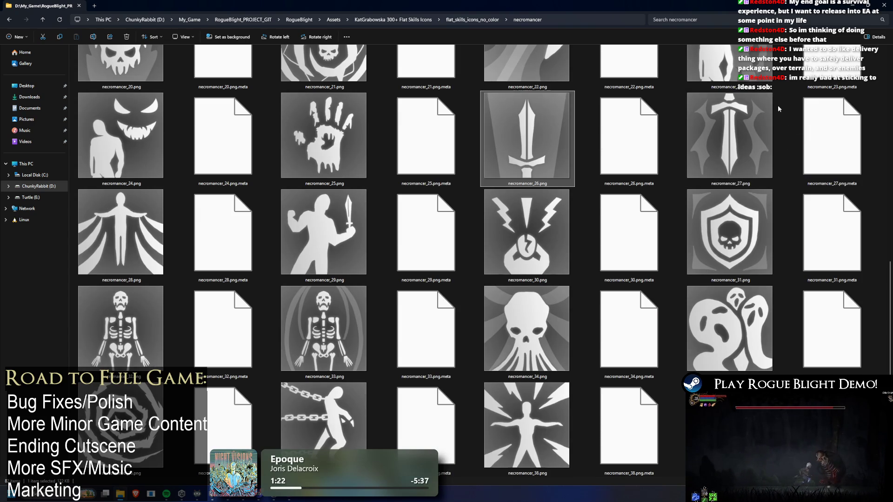
Copy the sword icons necromancer_26 and necromancer_27 into the 'weapon type' folder
click(724, 137)
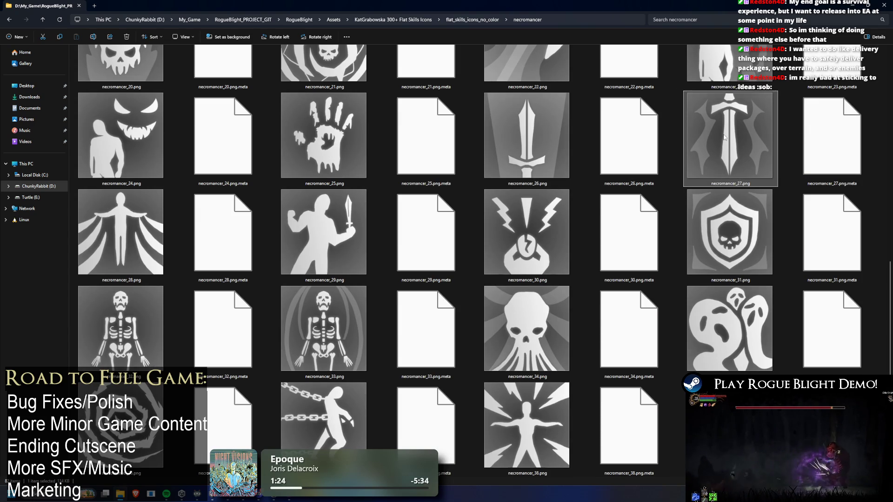
click(527, 134)
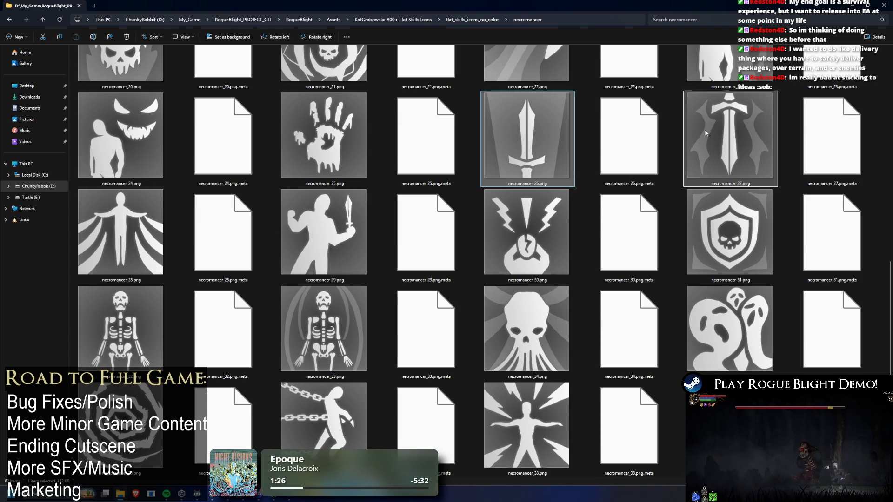
key(alt+Tab)
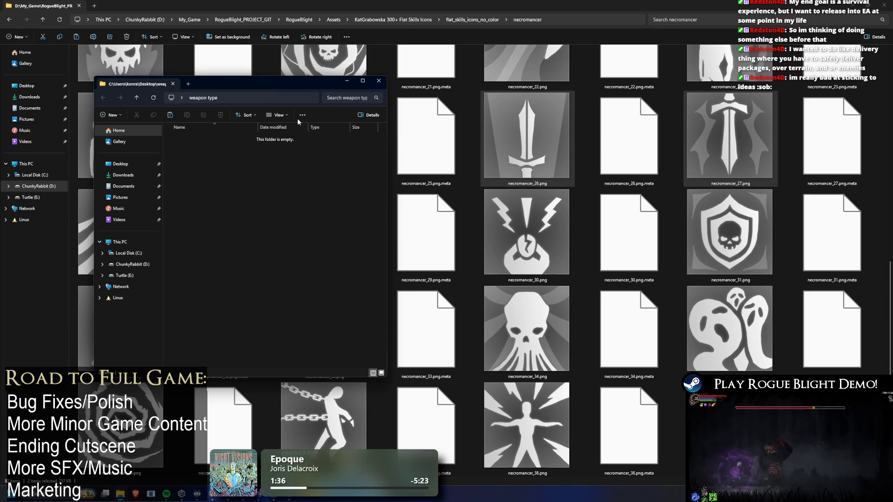
drag(279, 79, 740, 119)
click(833, 110)
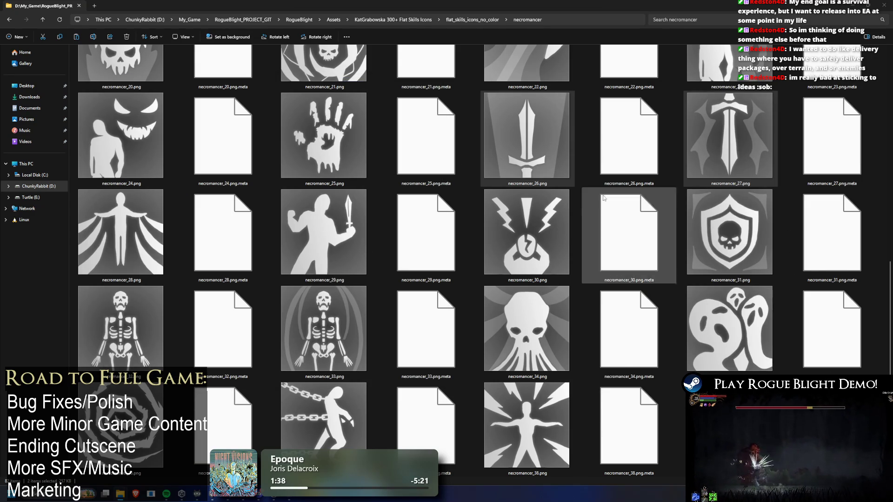
scroll(519, 165, down, 2)
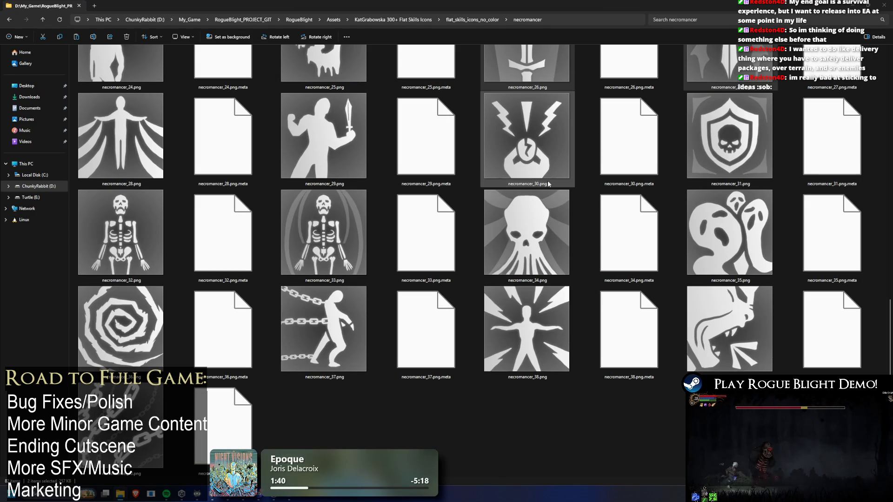
key(alt+Left)
double_click(613, 91)
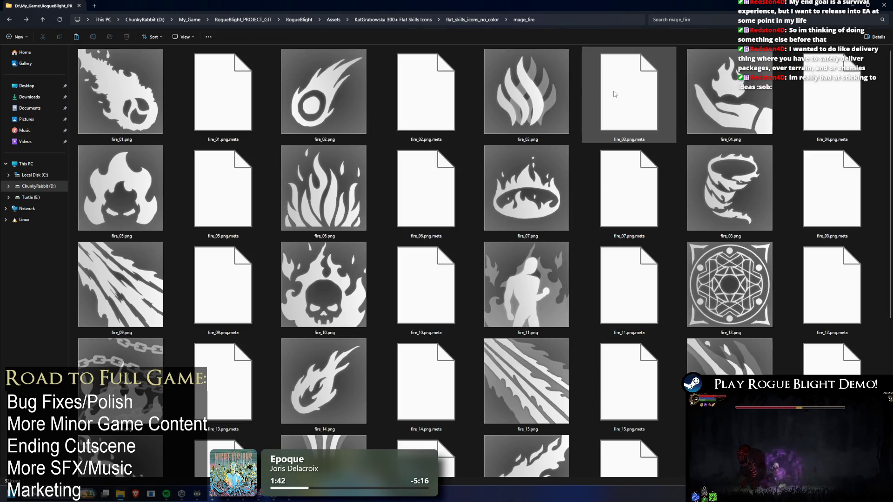
Show the paladin icons as extra-large thumbnails
key(alt+Left)
double_click(837, 93)
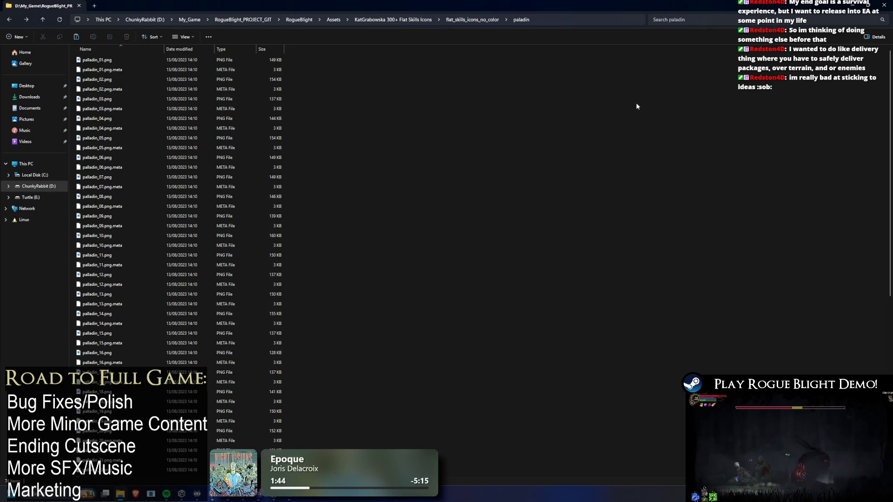
right_click(592, 142)
mouse_move(543, 166)
click(624, 164)
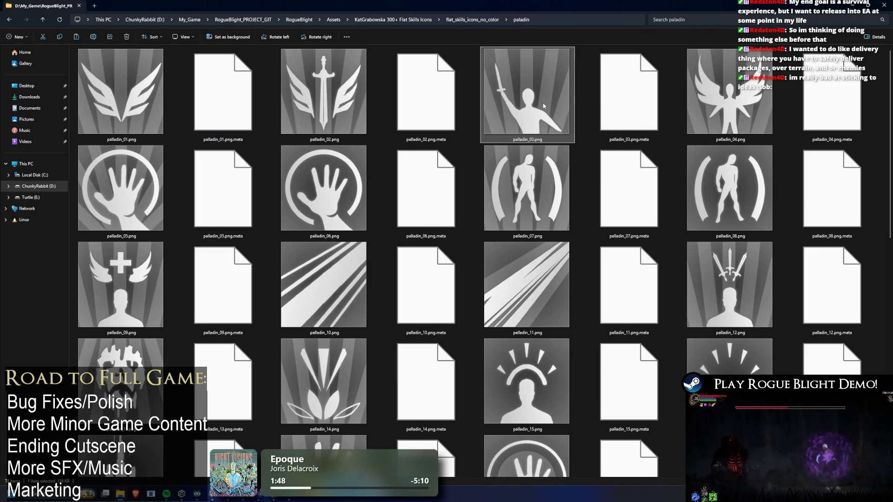
Inspect the winged sword palladin_02 and shield palladin_23 icons, then go back to the class folders
click(344, 93)
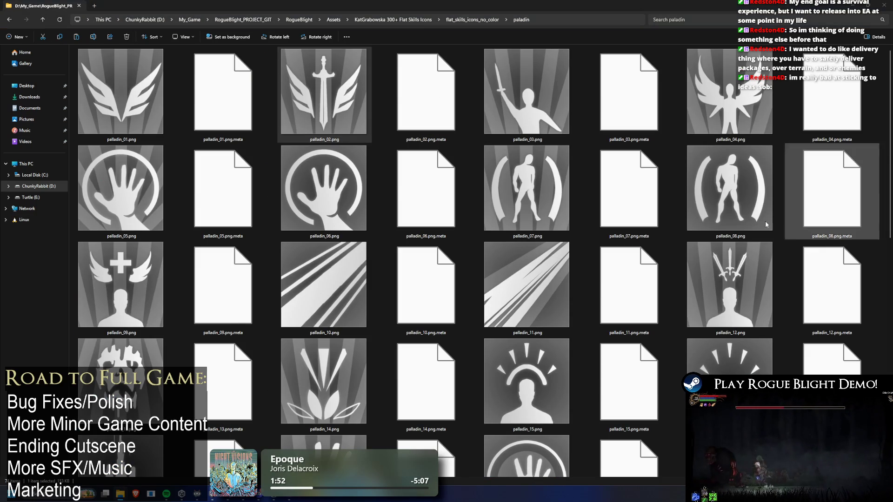
scroll(527, 185, down, 5)
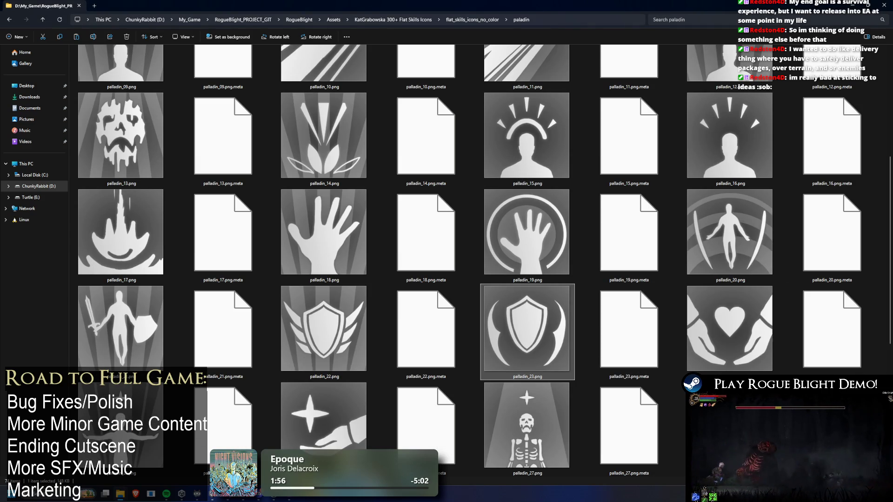
click(534, 311)
scroll(530, 228, down, 5)
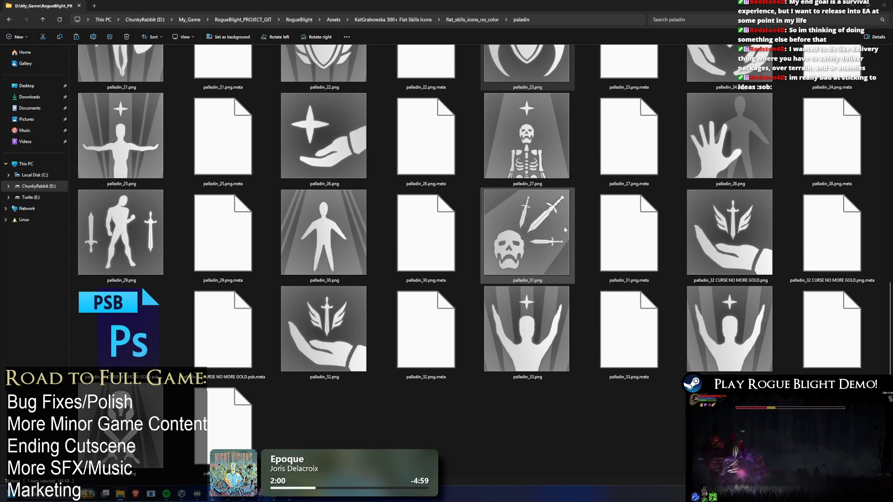
scroll(575, 231, up, 5)
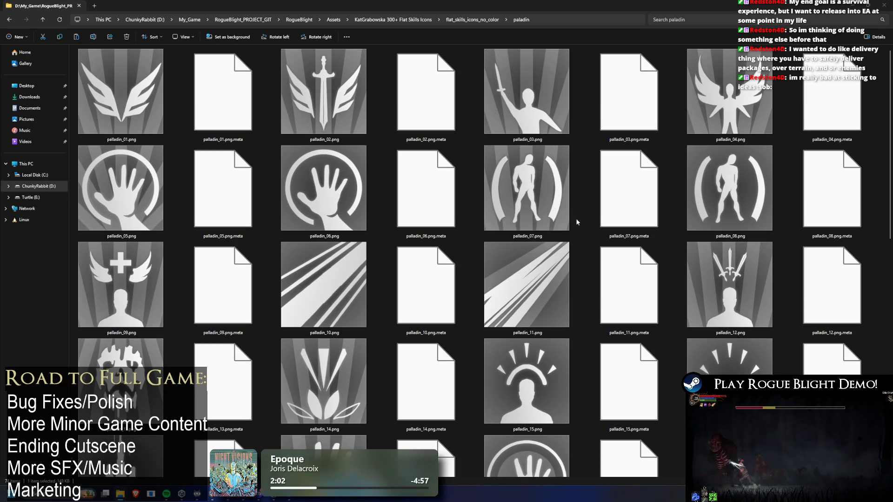
key(alt+Left)
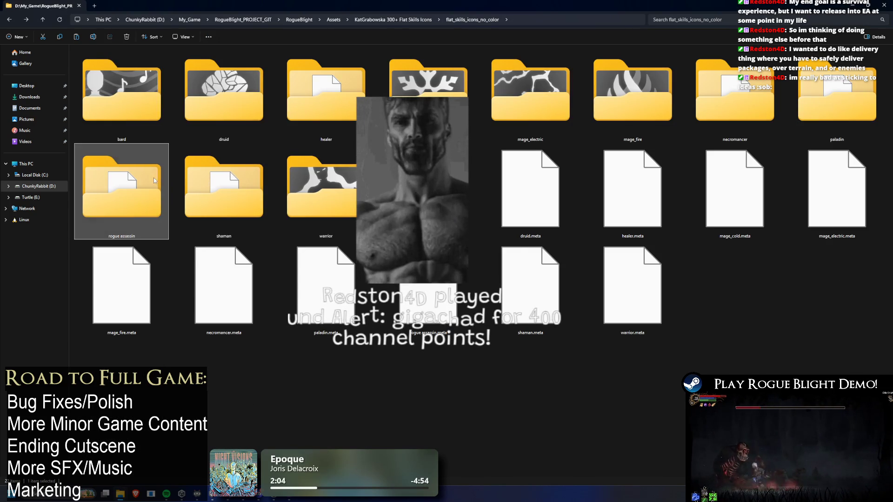
Browse the rogue assassin skill icons as extra-large thumbnails, then return to the class folders
double_click(153, 178)
right_click(296, 182)
click(382, 214)
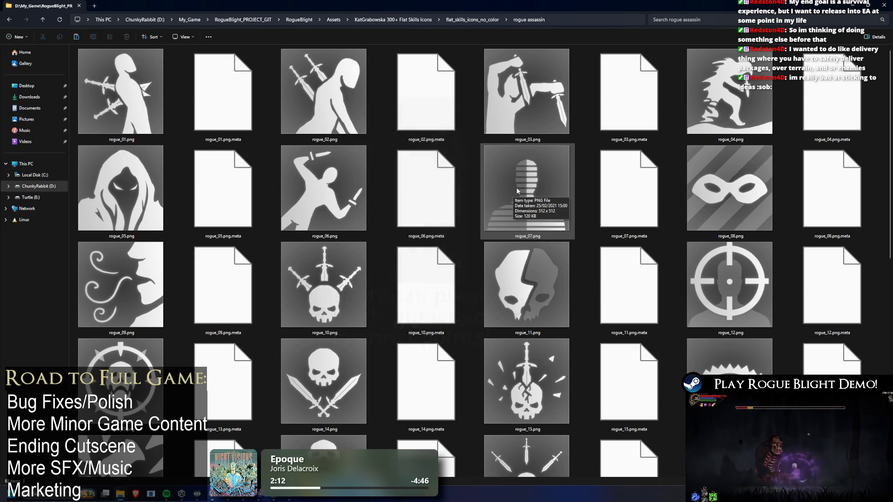
scroll(517, 190, down, 5)
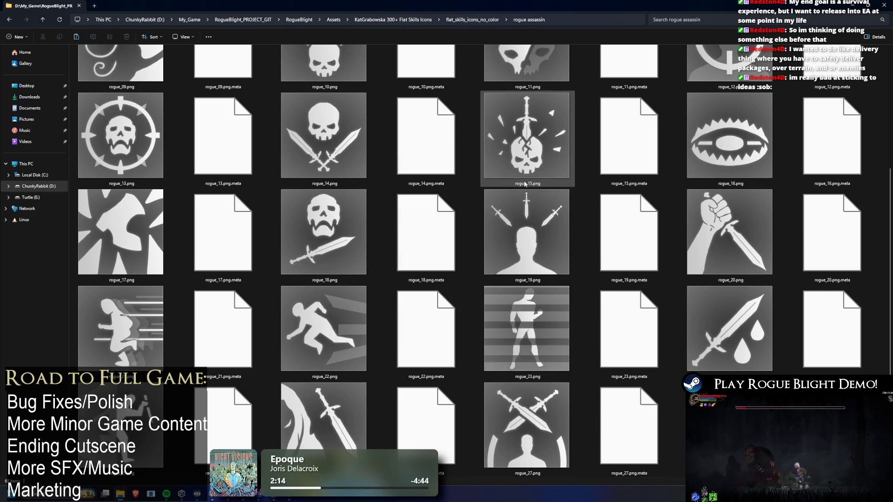
mouse_move(566, 185)
scroll(574, 182, down, 4)
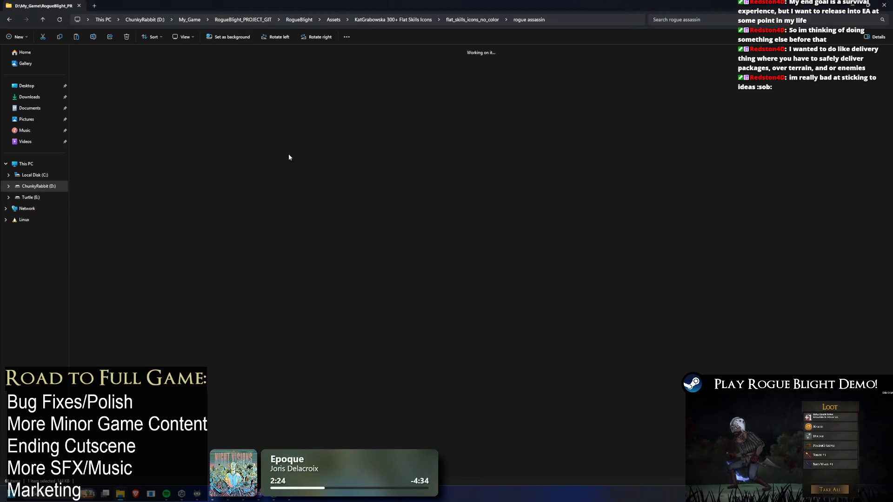
key(alt+Up)
Browse the shaman skill icons as extra-large thumbnails, then return to the class folders
double_click(231, 148)
right_click(338, 117)
mouse_move(395, 145)
click(465, 144)
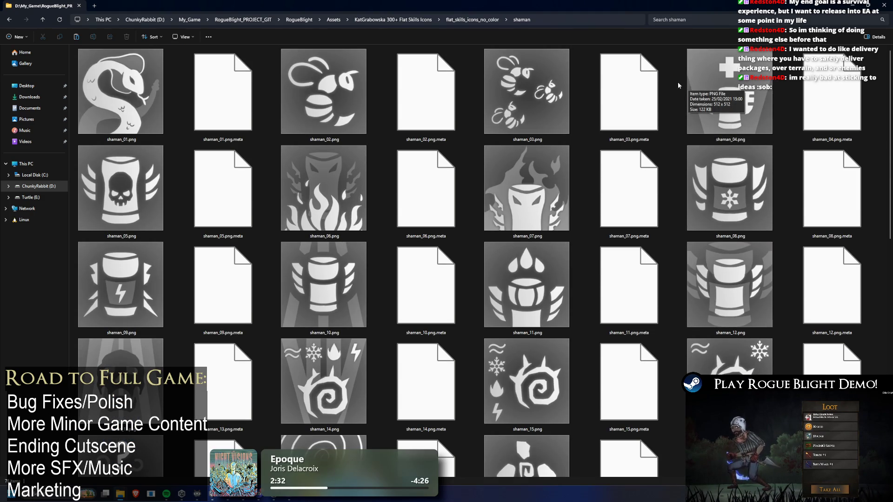
scroll(680, 86, down, 10)
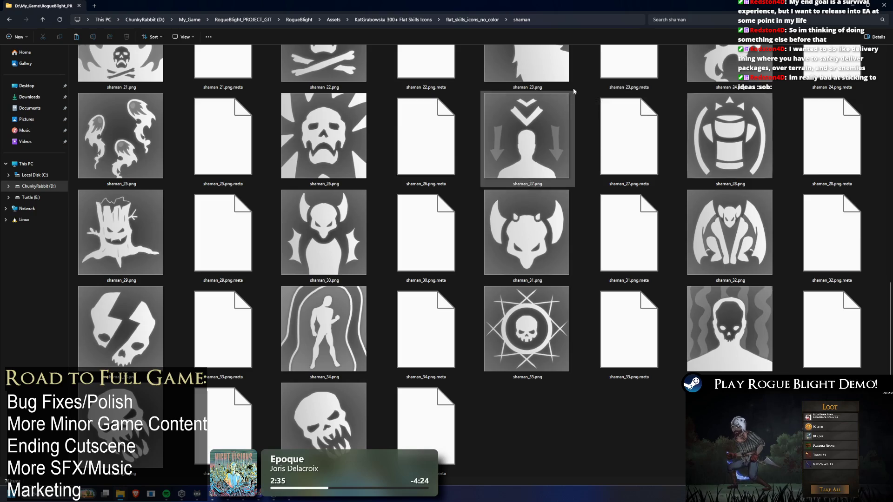
key(BackSpace)
Browse the warrior skill icons as extra-large thumbnails, then return to flat_skills_icons_no_color
double_click(325, 193)
right_click(454, 179)
mouse_move(488, 201)
click(553, 202)
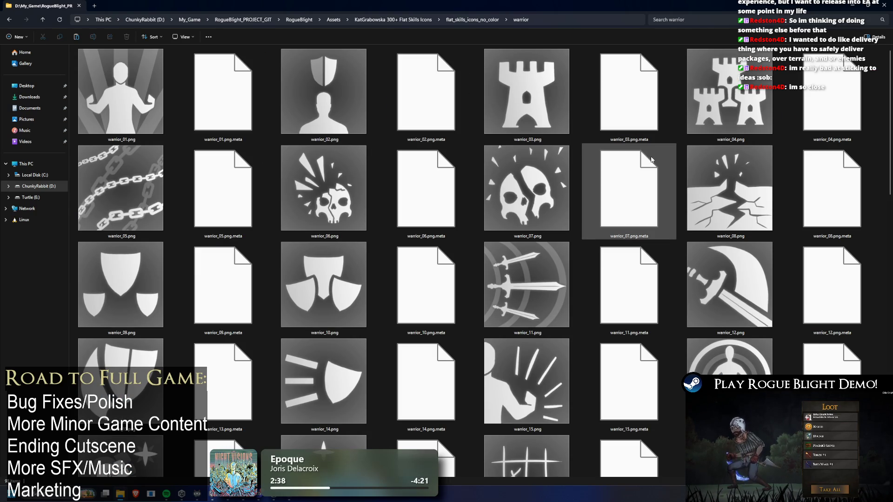
scroll(659, 152, down, 10)
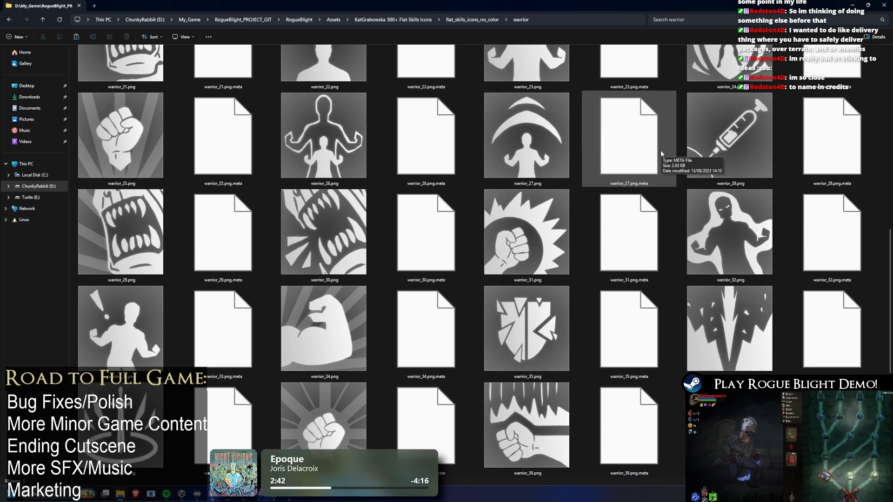
scroll(661, 152, down, 5)
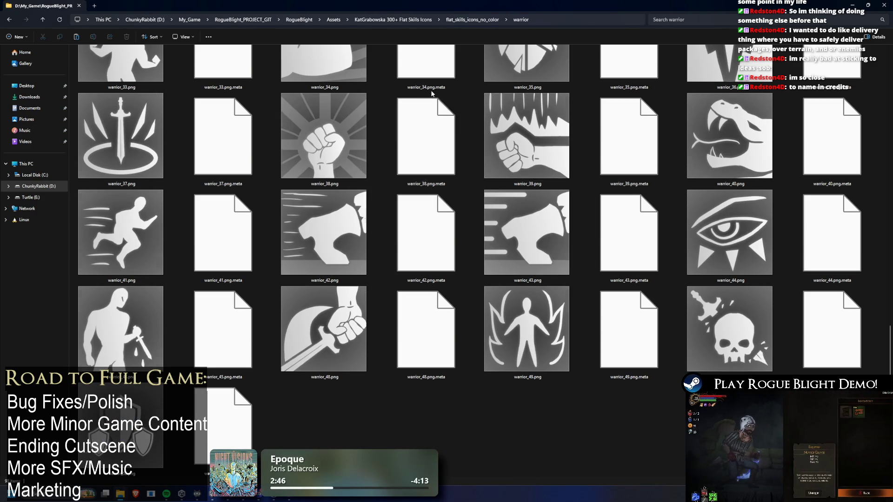
scroll(431, 93, up, 3)
scroll(431, 91, up, 5)
key(alt+Up)
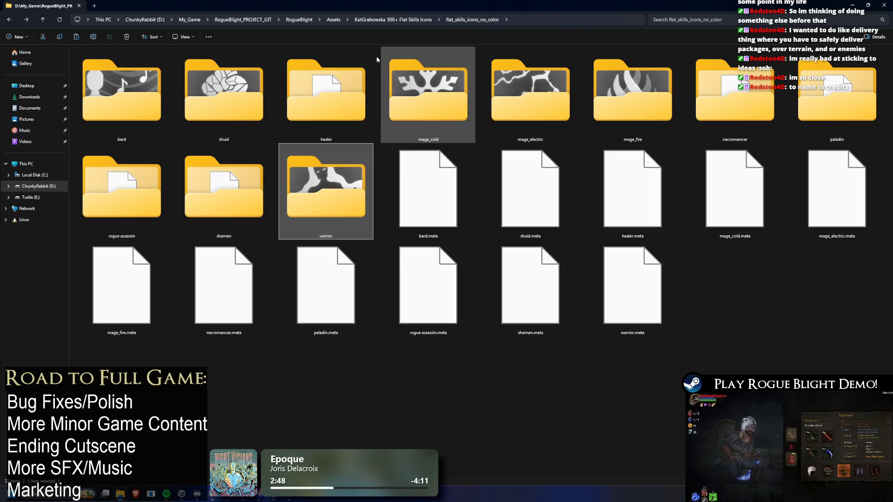
Navigate via Assets to FantasyIconsMegaPack > WeaponsIcons > transparent
click(405, 20)
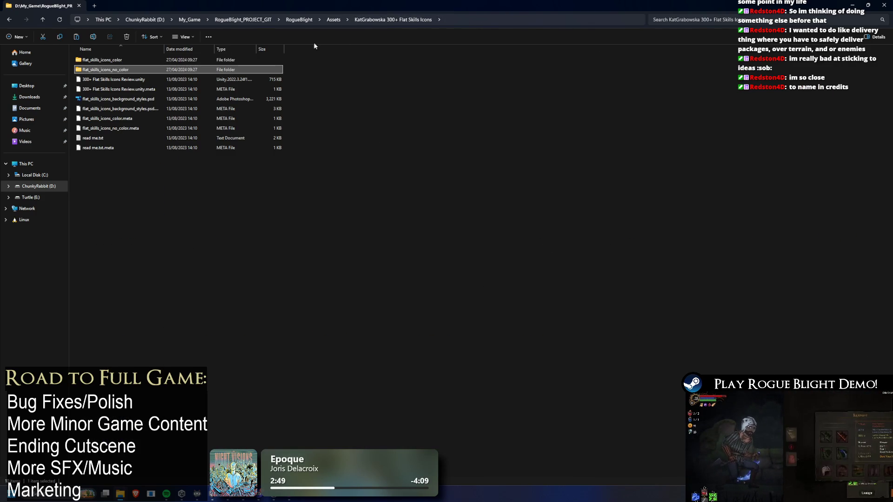
click(334, 20)
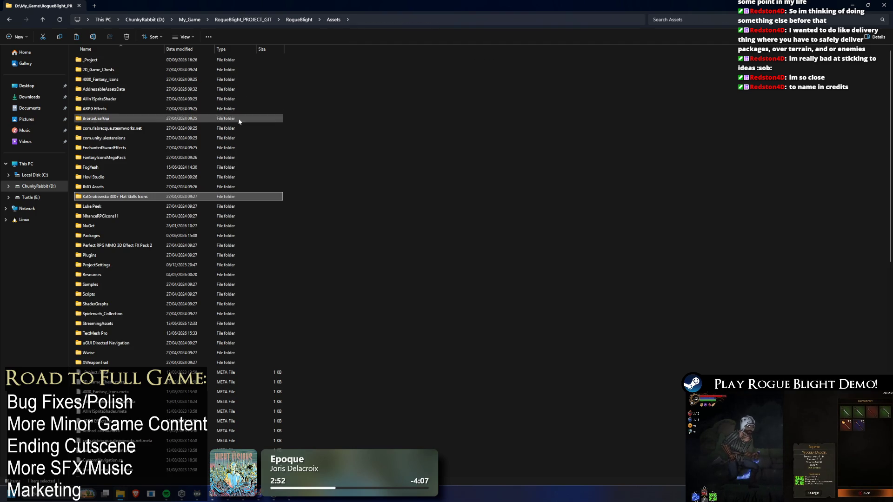
double_click(134, 157)
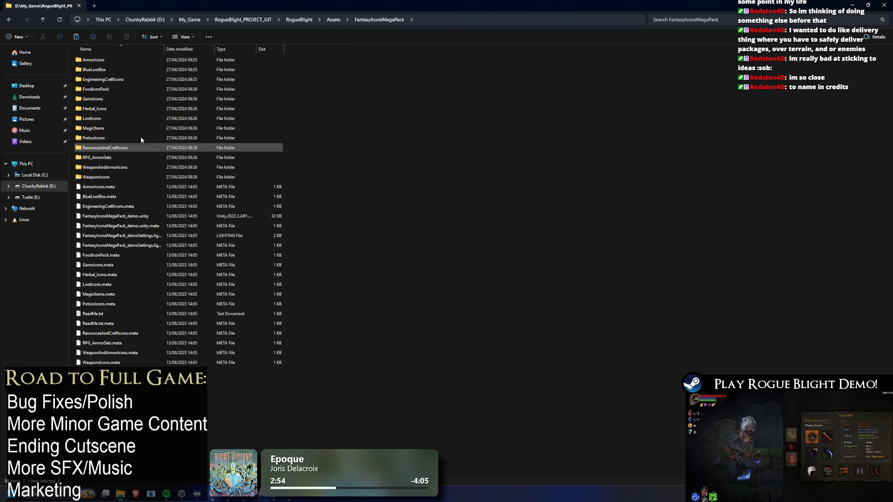
double_click(104, 179)
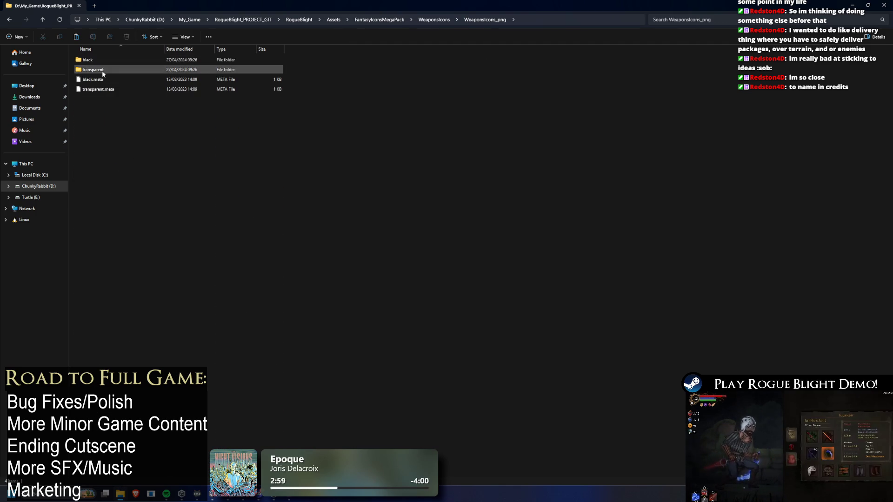
double_click(117, 69)
right_click(342, 94)
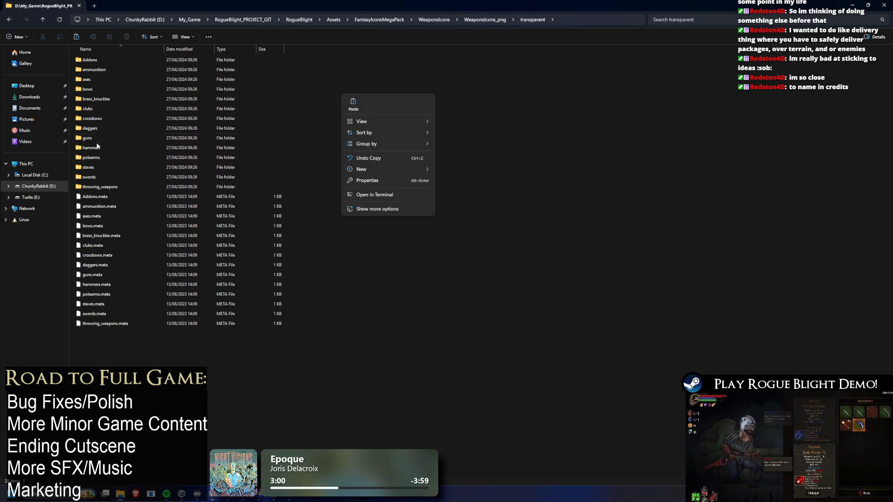
Preview the staves icons as extra-large thumbnails, select st_t_04.png, then go back up
double_click(112, 167)
right_click(442, 123)
mouse_move(520, 147)
click(570, 142)
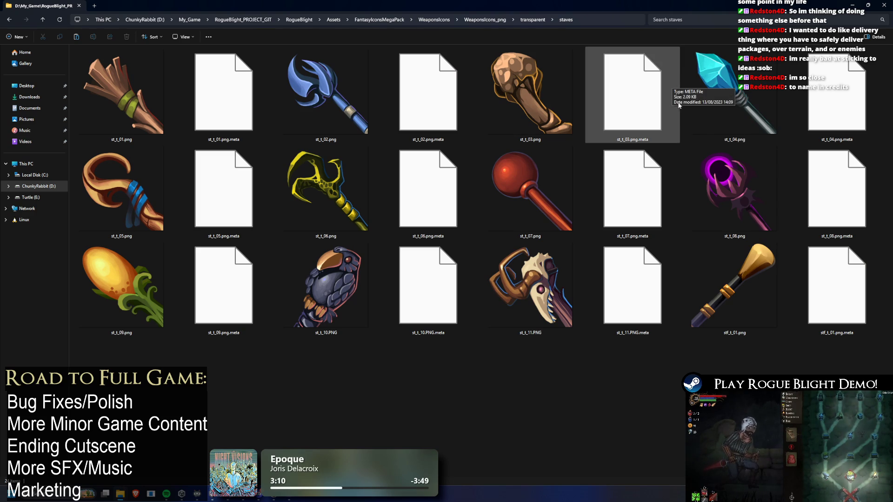
click(706, 96)
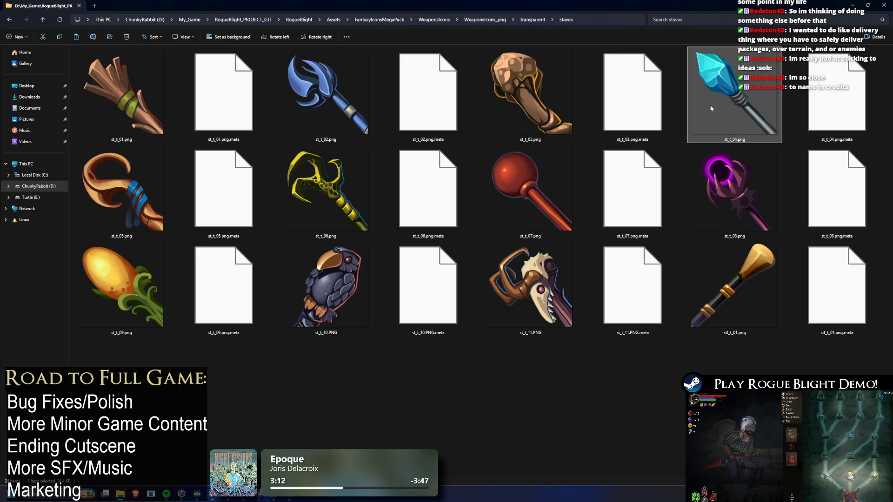
key(alt+Up)
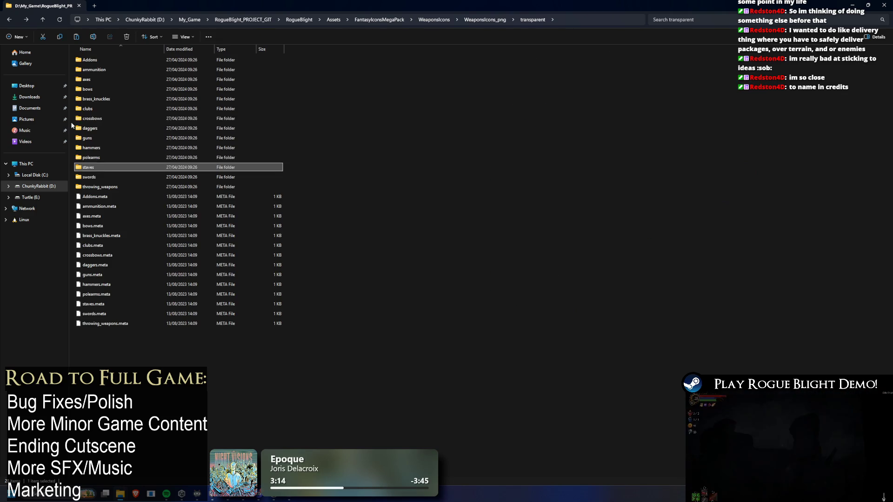
Preview the polearms icons as extra-large thumbnails, then return to the transparent folder
key(Up)
key(Return)
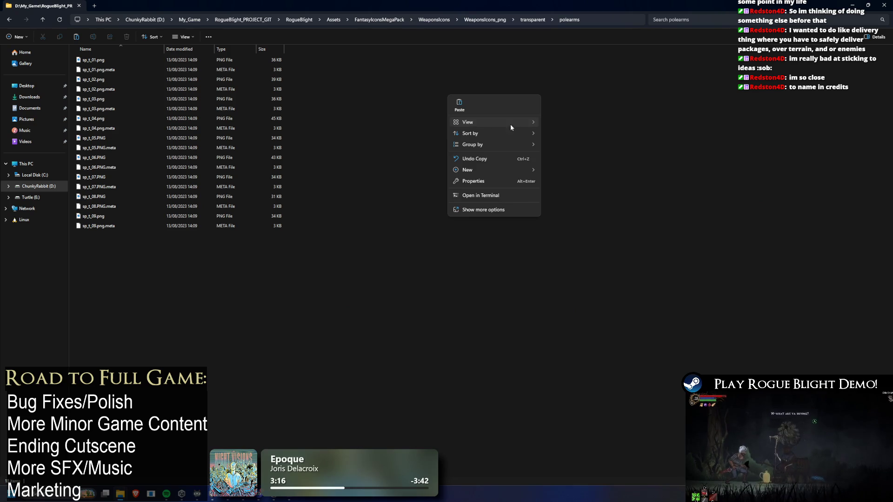
mouse_move(504, 124)
click(581, 122)
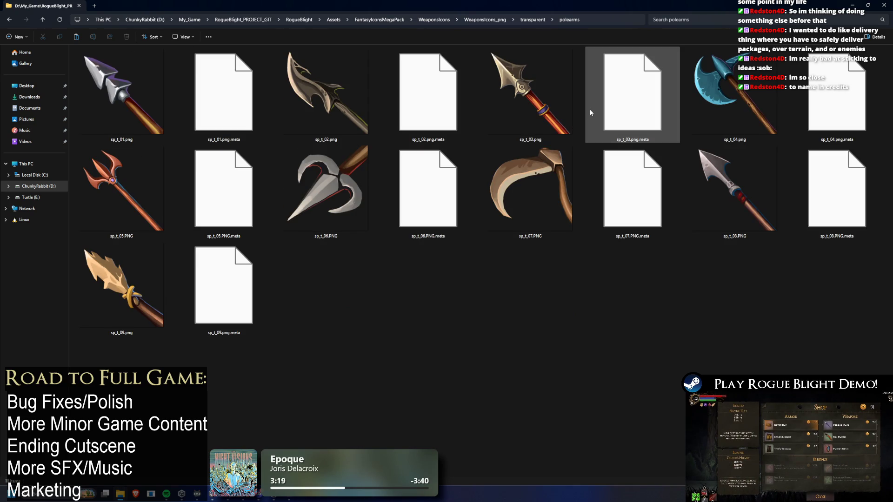
key(alt+Up)
Open the swords folder and view its sw_t and swnt icons as extra-large thumbnails
click(90, 179)
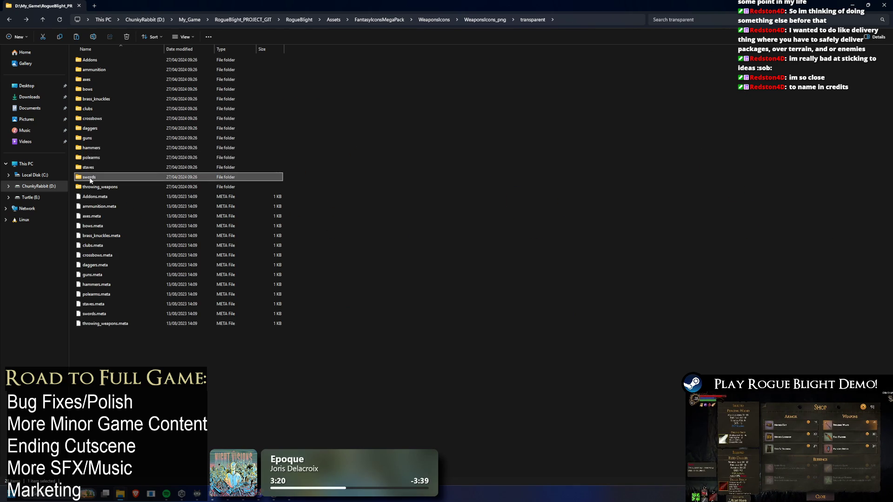
double_click(90, 179)
right_click(352, 112)
mouse_move(419, 139)
click(484, 140)
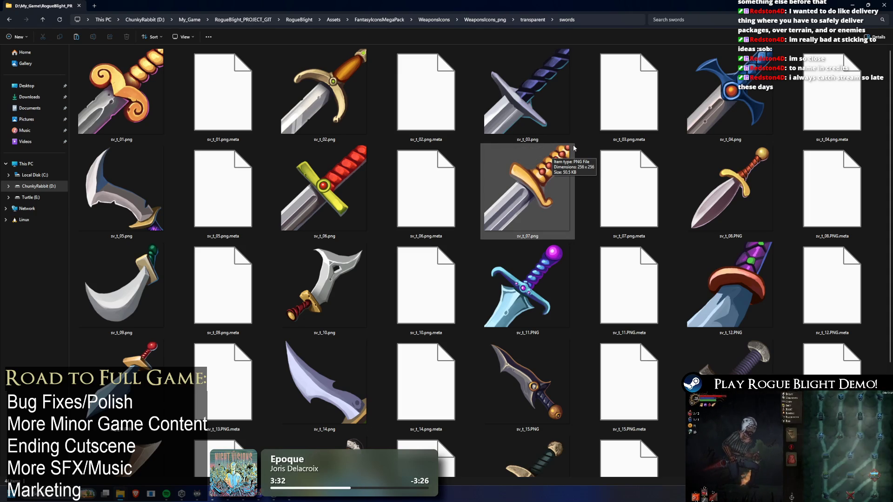
scroll(582, 161, down, 2)
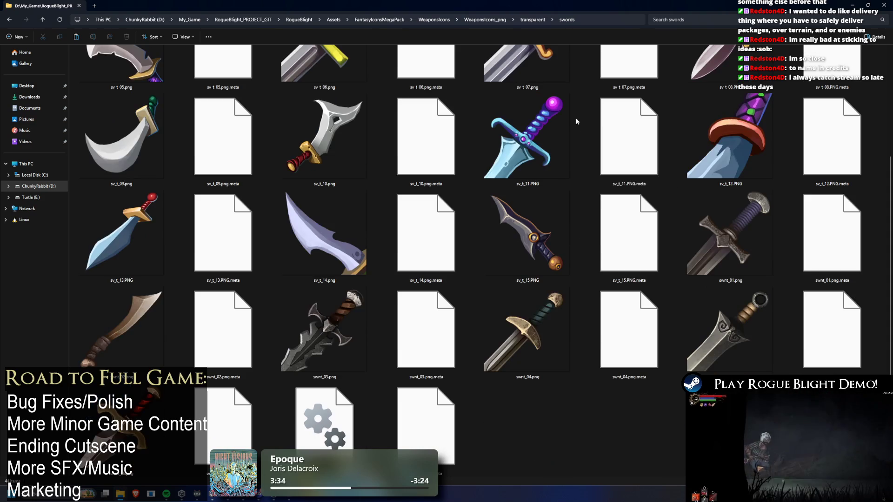